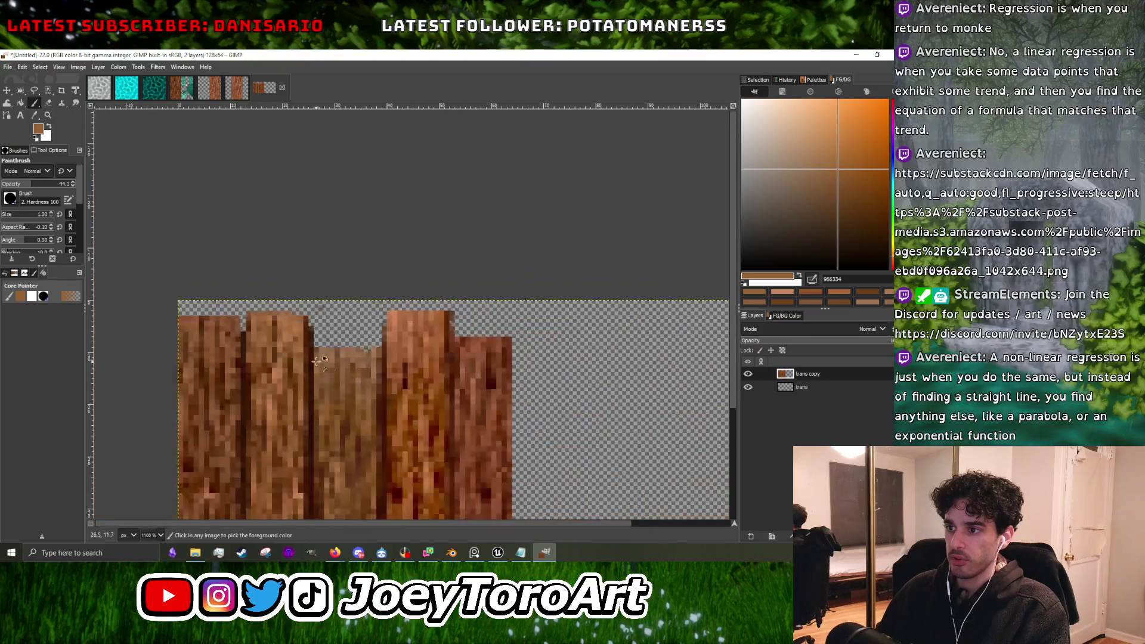
Sample a darker wood tone and a lighter tan from the fence planks at high zoom.
{"action": "scroll", "coordinate": [361, 358], "scroll_direction": "up", "scroll_amount": 2}
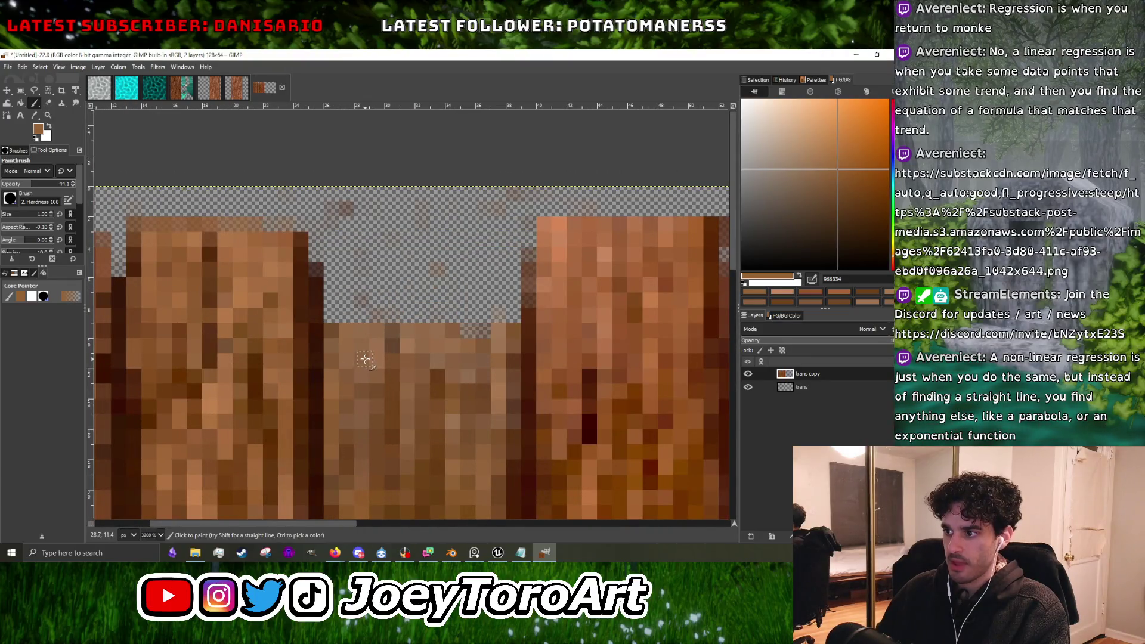
{"action": "left_click", "coordinate": [501, 384], "text": "ctrl"}
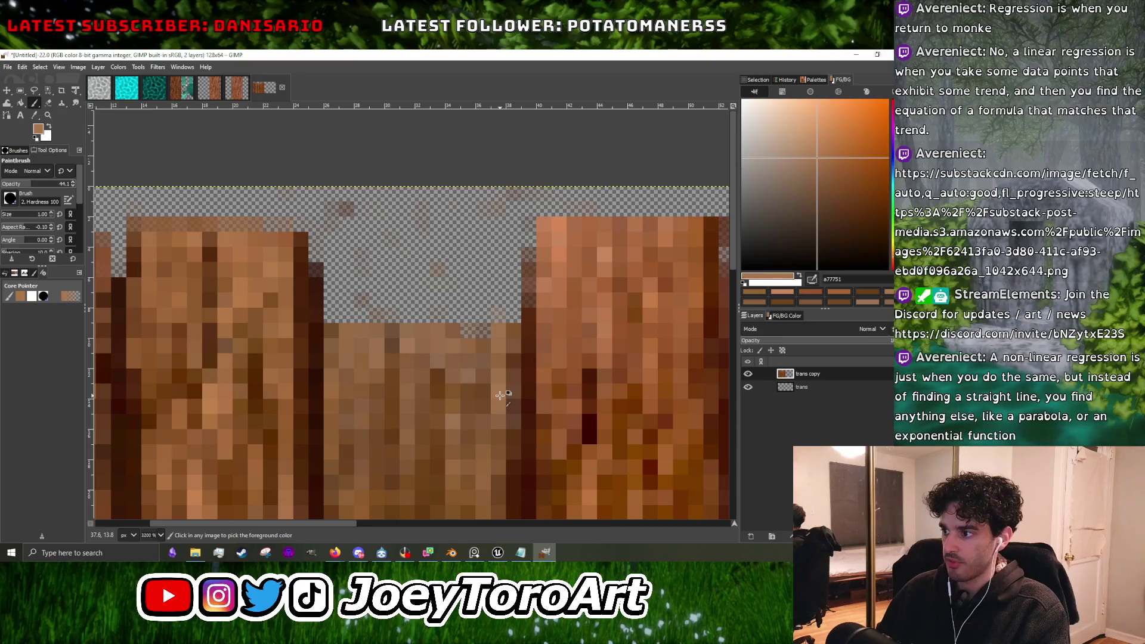
{"action": "left_click", "coordinate": [561, 361], "text": "ctrl"}
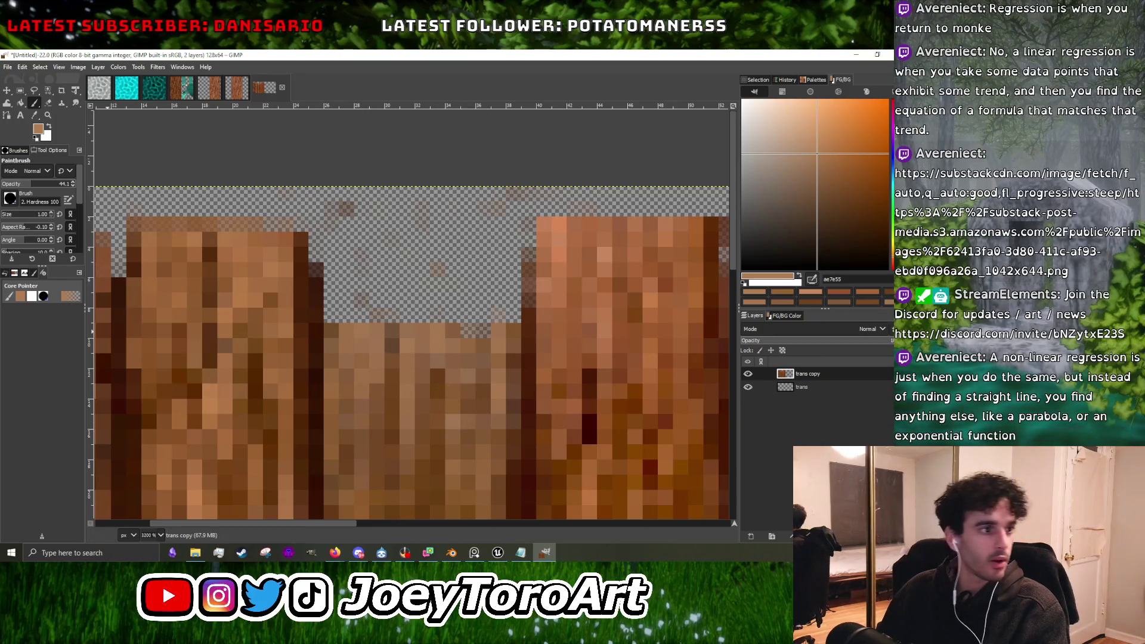
{"action": "key", "text": "alt+Tab"}
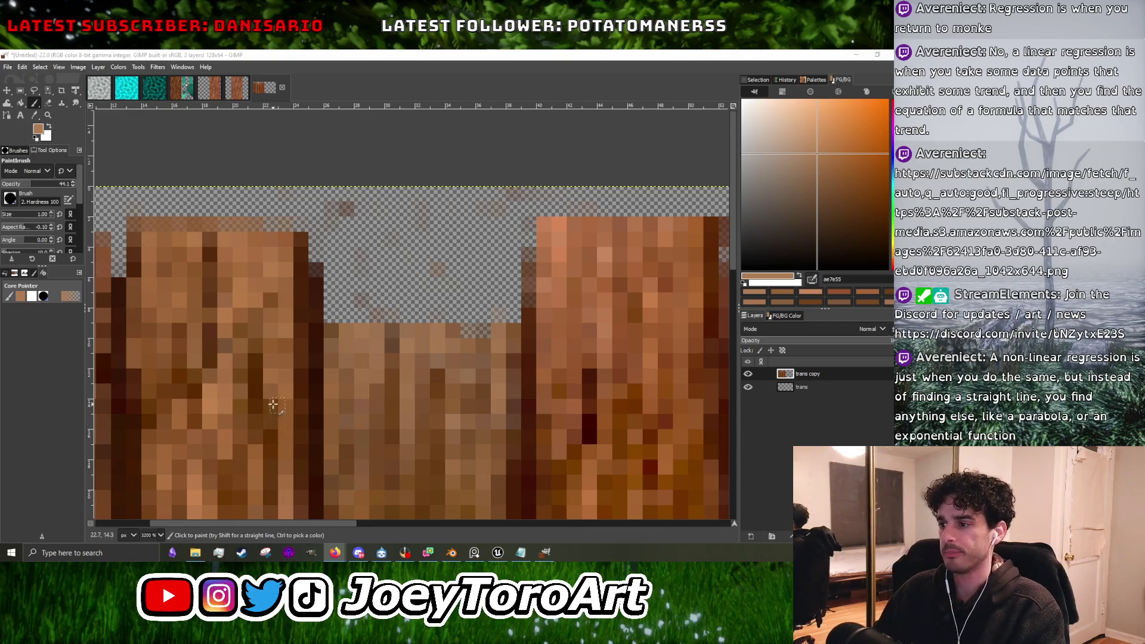
Pick dark, deep and medium browns from the left planks and paint plank pixels with them.
{"action": "scroll", "coordinate": [366, 388], "scroll_direction": "down", "scroll_amount": 1}
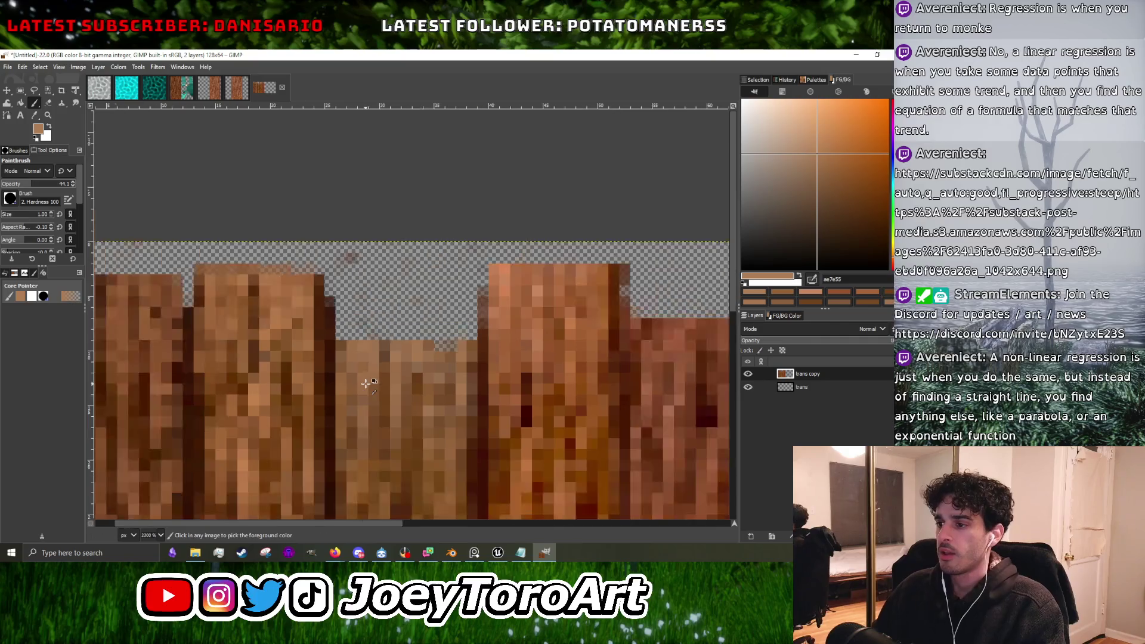
{"action": "scroll", "coordinate": [374, 400], "scroll_direction": "up", "scroll_amount": 1}
{"action": "scroll", "coordinate": [377, 396], "scroll_direction": "up", "scroll_amount": 1}
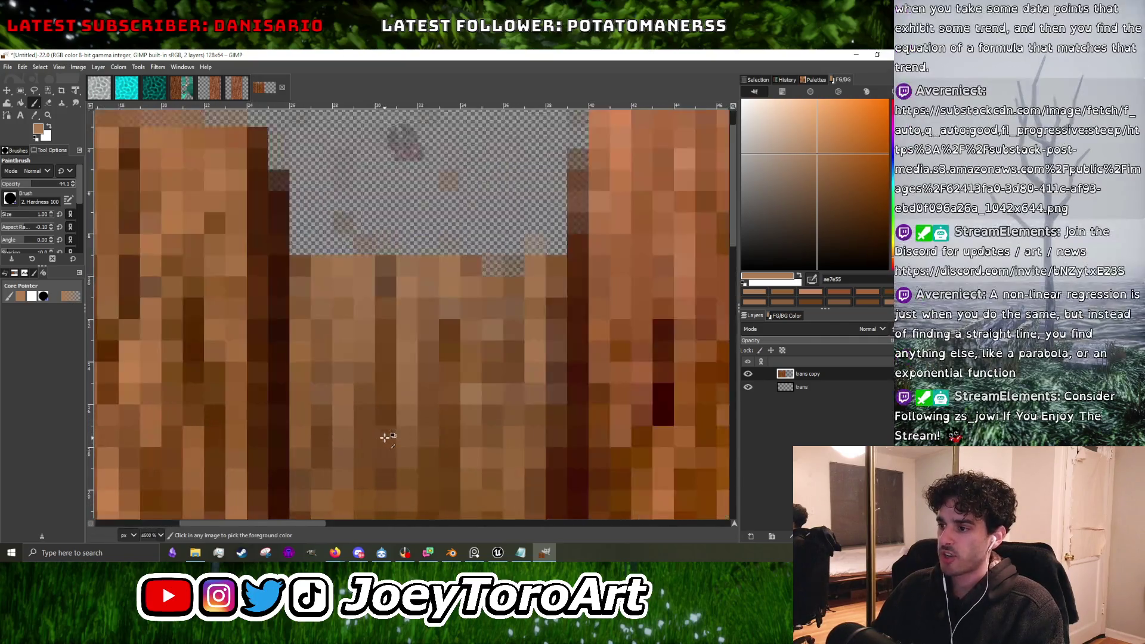
{"action": "scroll", "coordinate": [421, 428], "scroll_direction": "down", "scroll_amount": 2}
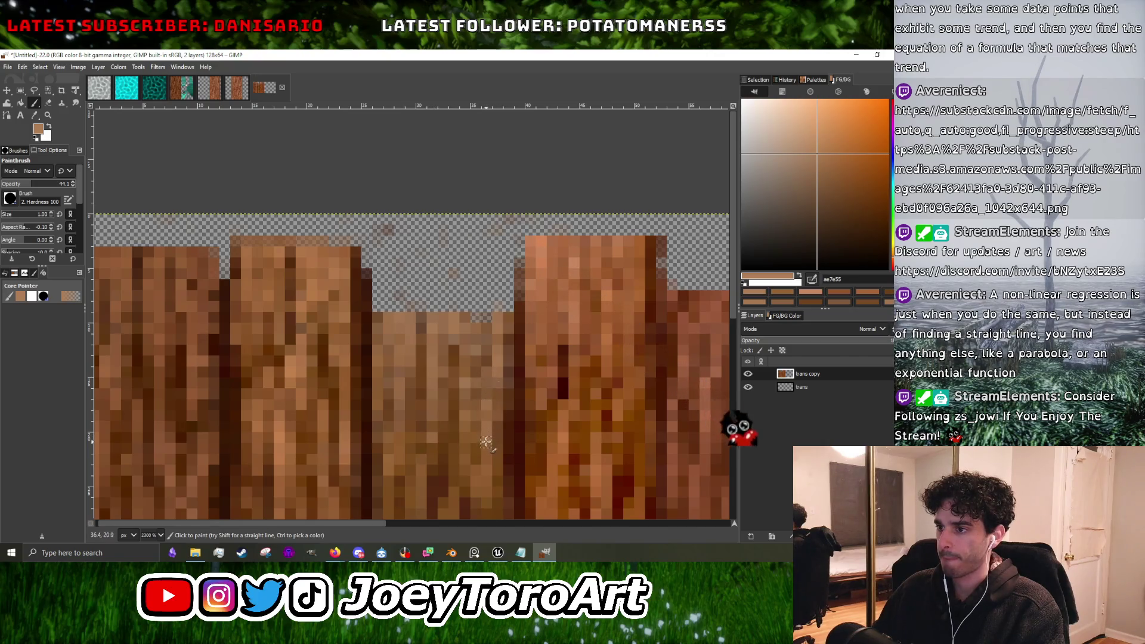
{"action": "scroll", "coordinate": [596, 382], "scroll_direction": "down", "scroll_amount": 1}
{"action": "scroll", "coordinate": [403, 316], "scroll_direction": "up", "scroll_amount": 1}
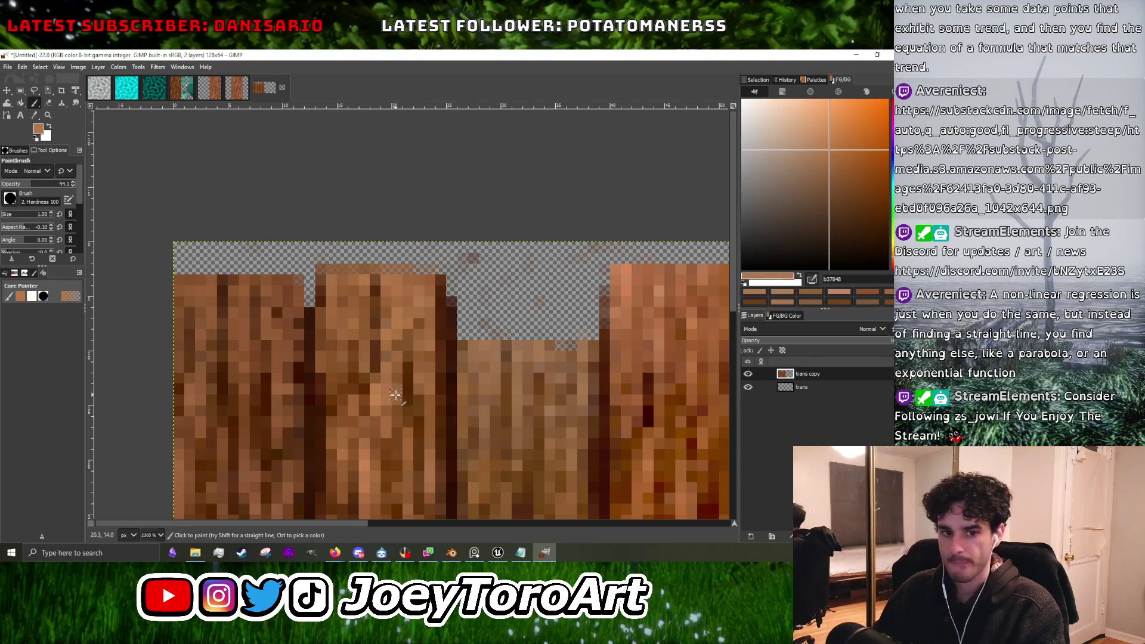
{"action": "scroll", "coordinate": [358, 367], "scroll_direction": "up", "scroll_amount": 1}
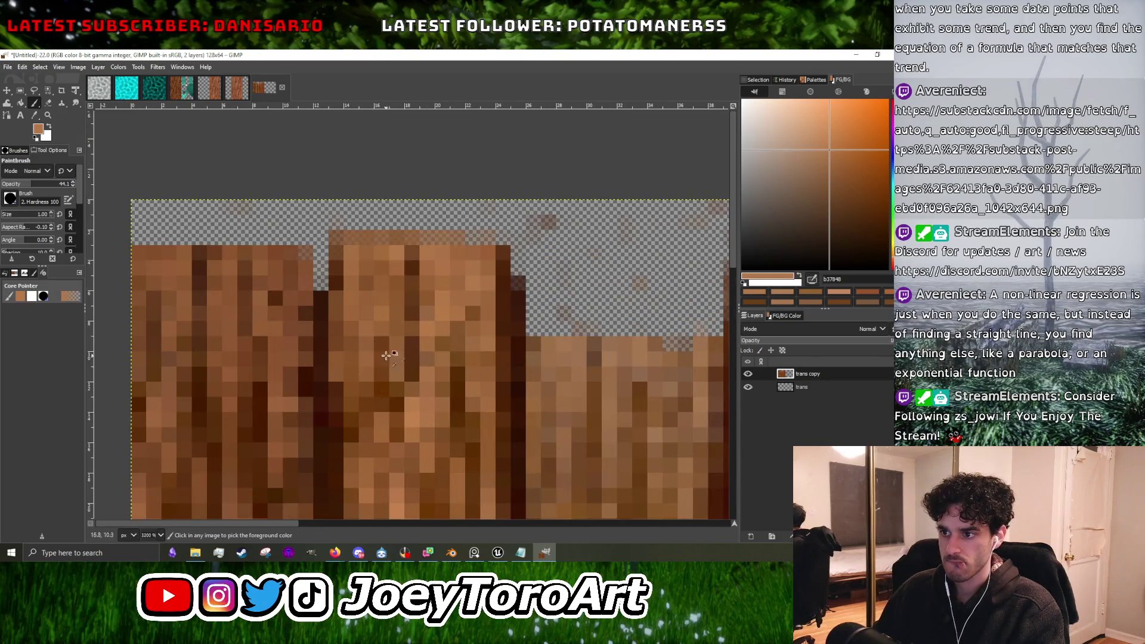
{"action": "left_click", "coordinate": [339, 381], "text": "ctrl"}
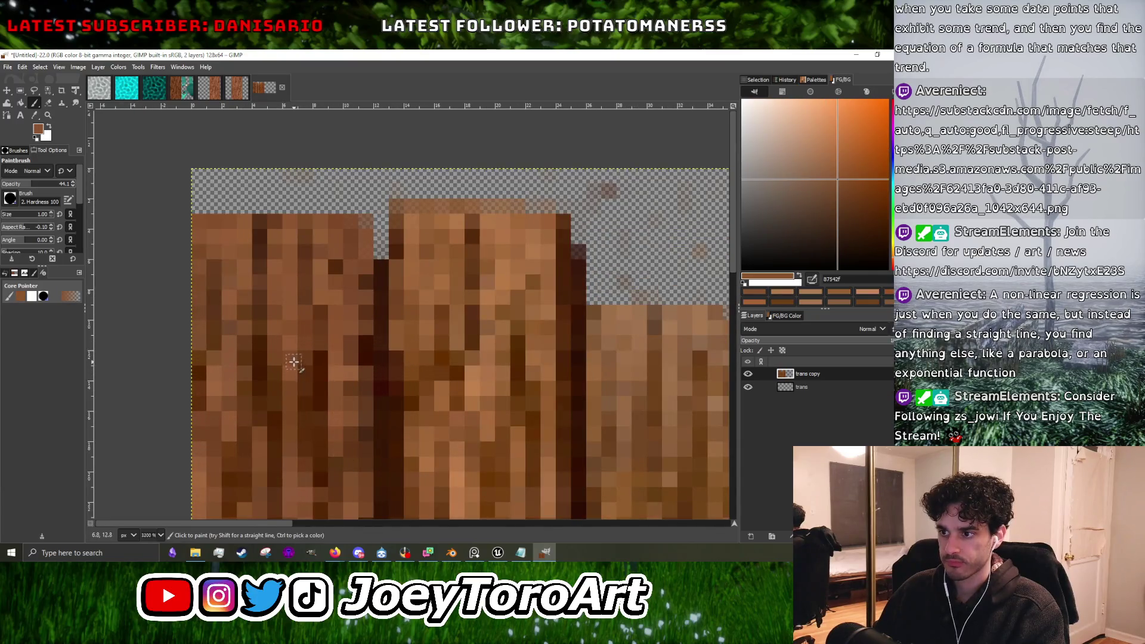
{"action": "scroll", "coordinate": [311, 313], "scroll_direction": "down", "scroll_amount": 1}
{"action": "scroll", "coordinate": [281, 334], "scroll_direction": "up", "scroll_amount": 1}
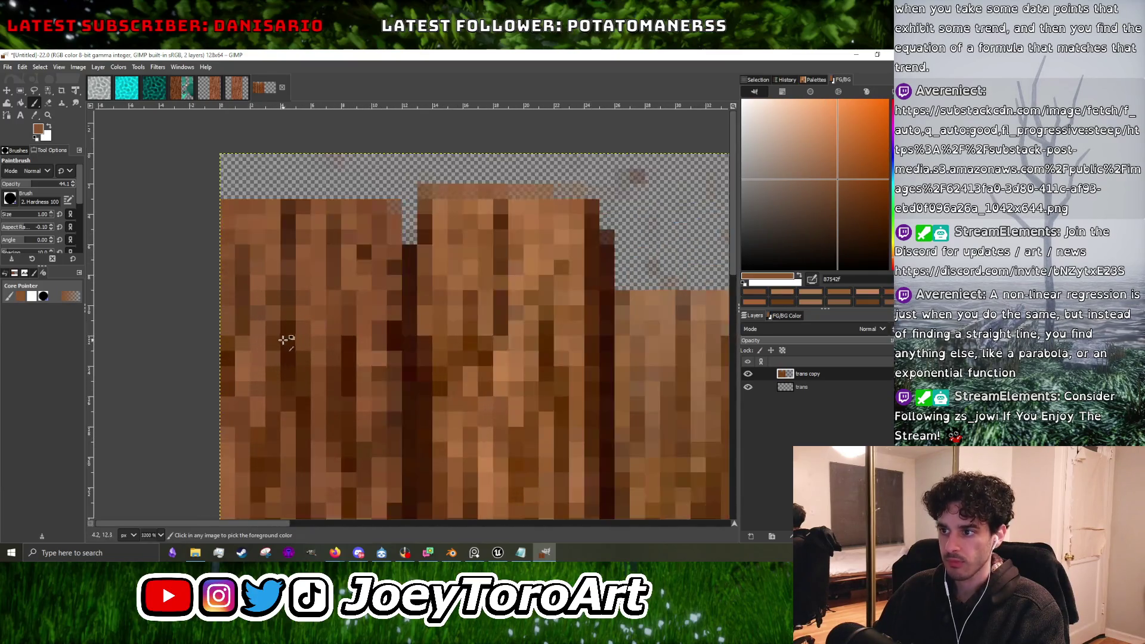
{"action": "left_click", "coordinate": [272, 361], "text": "ctrl"}
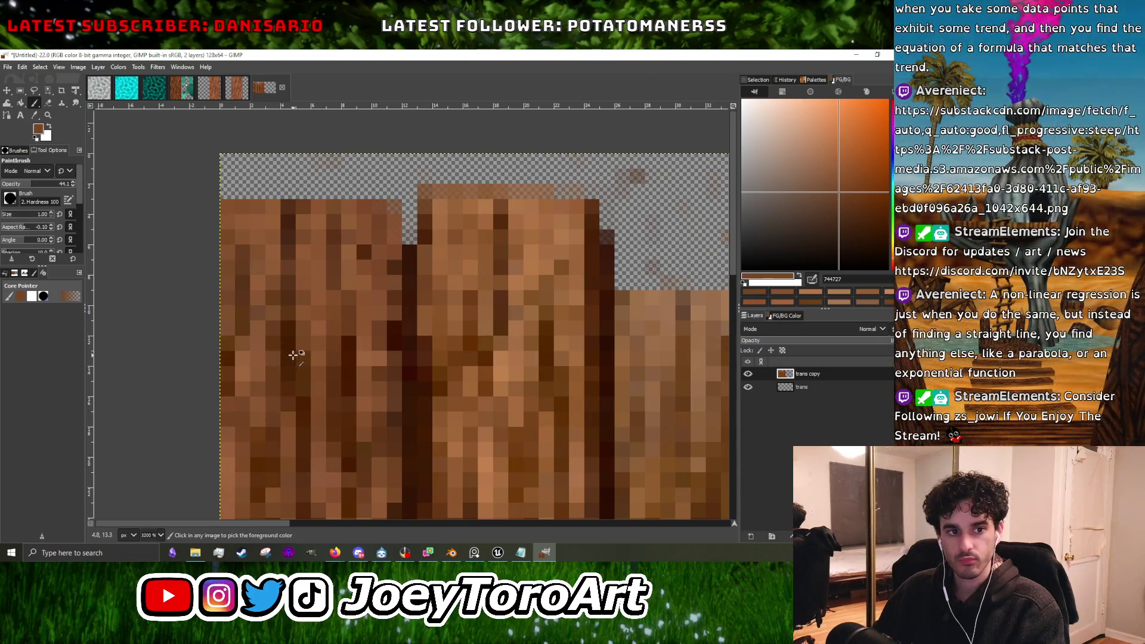
{"action": "scroll", "coordinate": [293, 349], "scroll_direction": "down", "scroll_amount": 2}
{"action": "scroll", "coordinate": [292, 346], "scroll_direction": "up", "scroll_amount": 2}
{"action": "left_click", "coordinate": [365, 361], "text": "ctrl"}
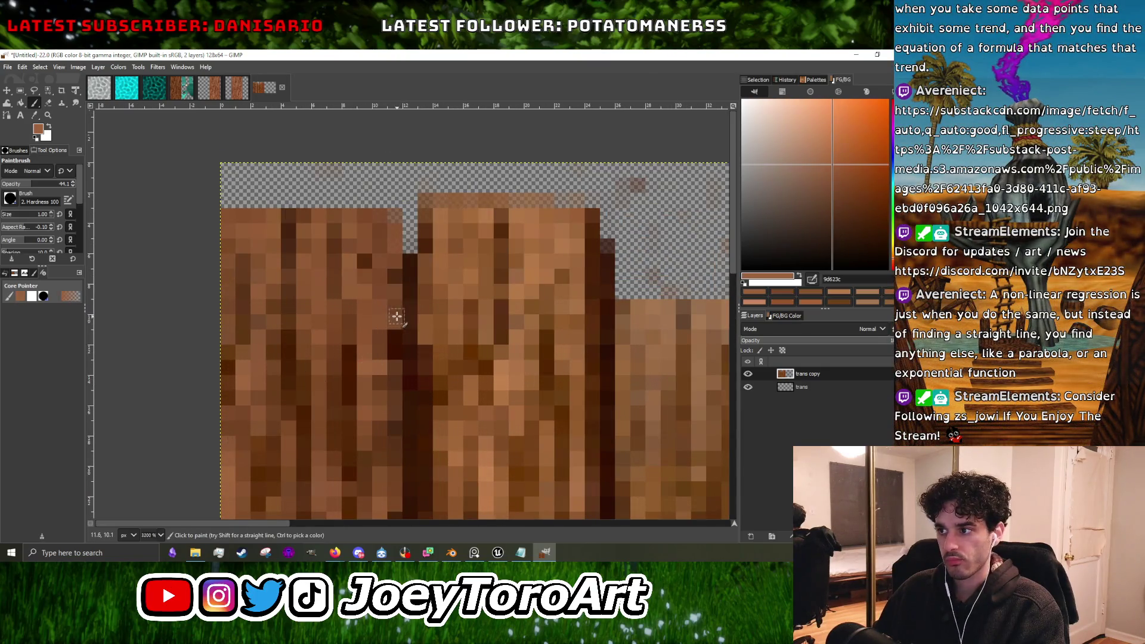
{"action": "left_click", "coordinate": [403, 350], "text": "ctrl"}
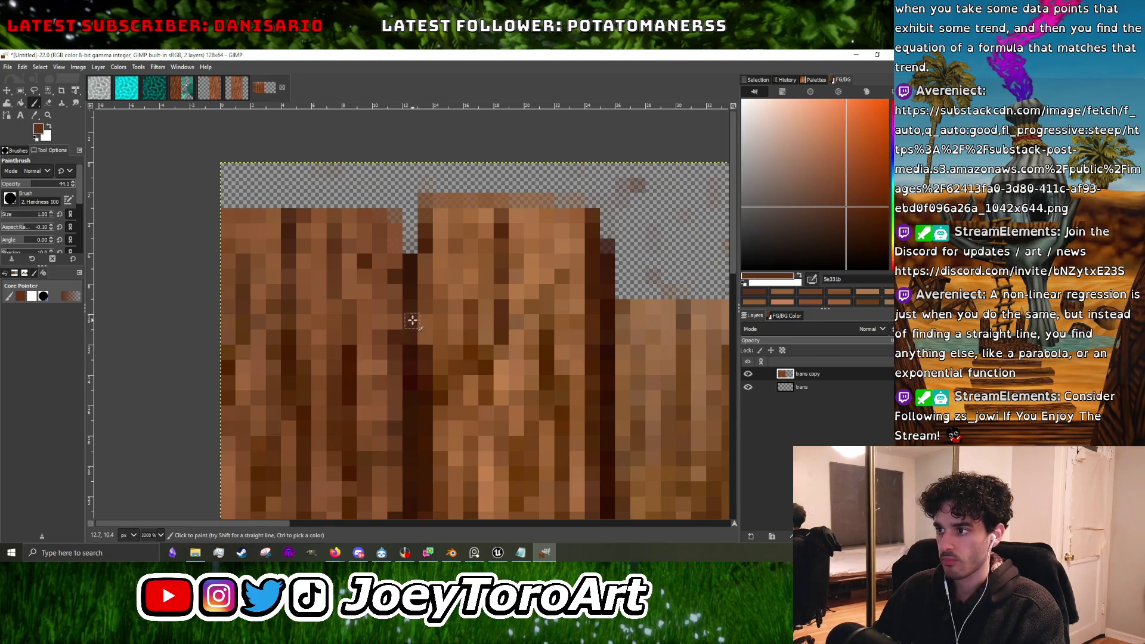
{"action": "left_click", "coordinate": [424, 346], "text": "ctrl"}
Sample lighter tan tones from the right plank, then pick the near-black stripe colour 331304.
{"action": "scroll", "coordinate": [440, 425], "scroll_direction": "down", "scroll_amount": 2}
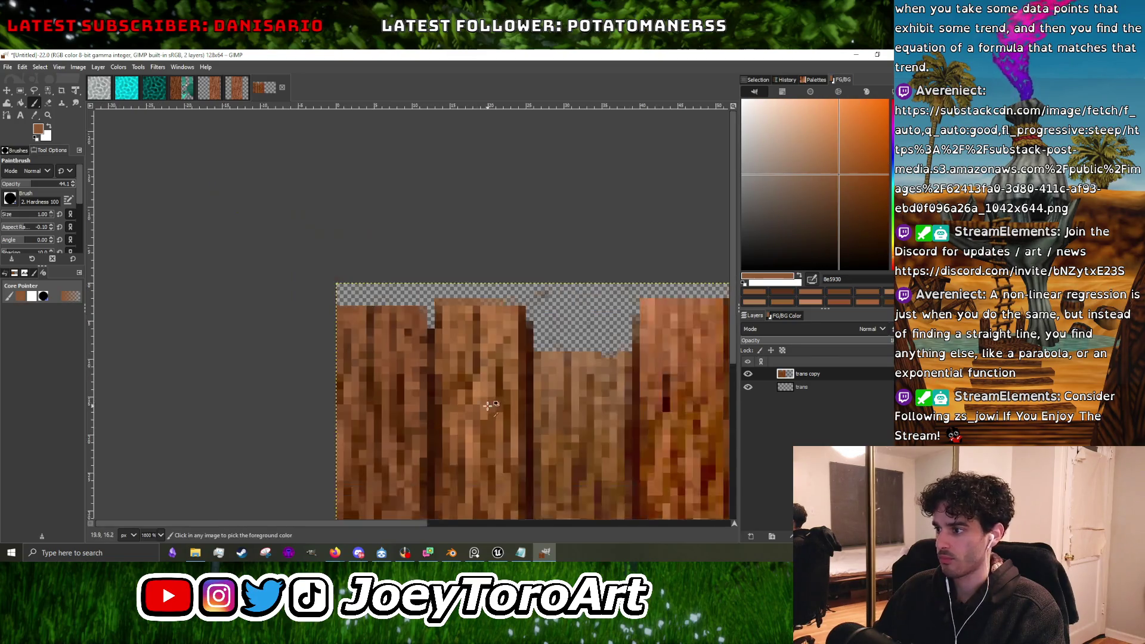
{"action": "scroll", "coordinate": [476, 425], "scroll_direction": "up", "scroll_amount": 2}
{"action": "left_click", "coordinate": [545, 367], "text": "ctrl"}
{"action": "scroll", "coordinate": [543, 425], "scroll_direction": "down", "scroll_amount": 1}
{"action": "scroll", "coordinate": [567, 426], "scroll_direction": "up", "scroll_amount": 1}
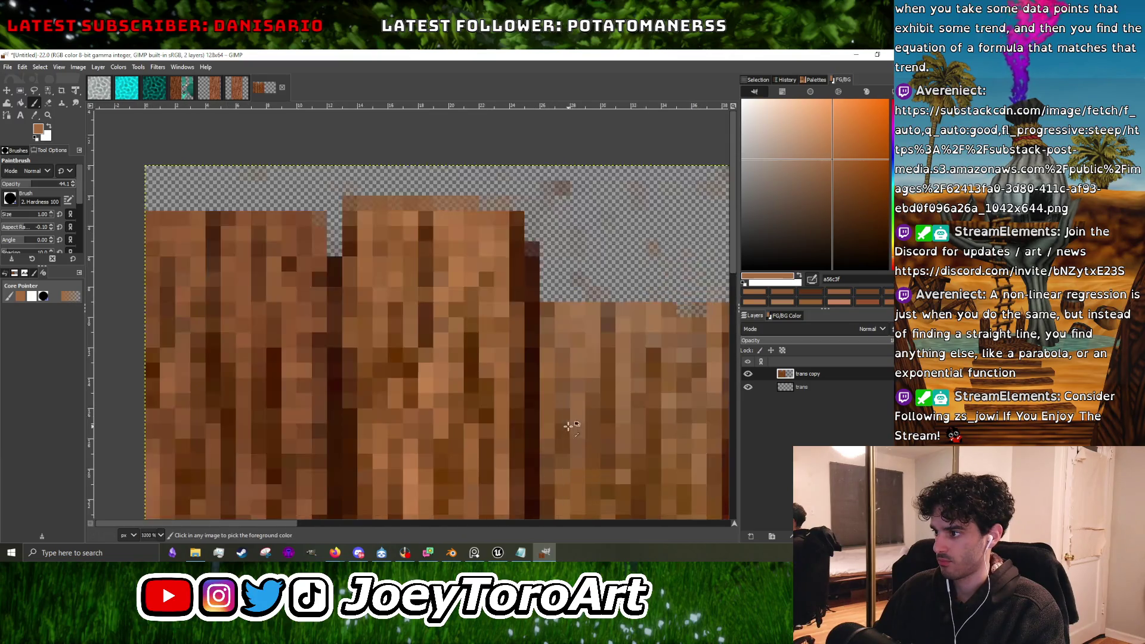
{"action": "left_click", "coordinate": [572, 322], "text": "ctrl"}
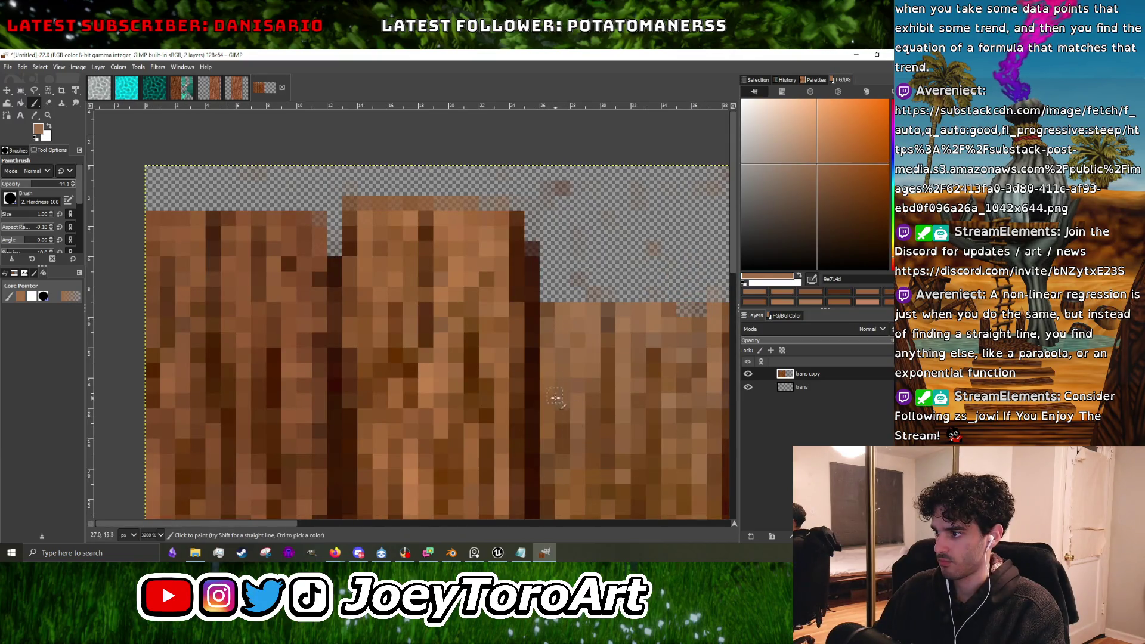
{"action": "scroll", "coordinate": [566, 444], "scroll_direction": "down", "scroll_amount": 1}
{"action": "scroll", "coordinate": [576, 450], "scroll_direction": "up", "scroll_amount": 1}
{"action": "left_click", "coordinate": [514, 452], "text": "ctrl"}
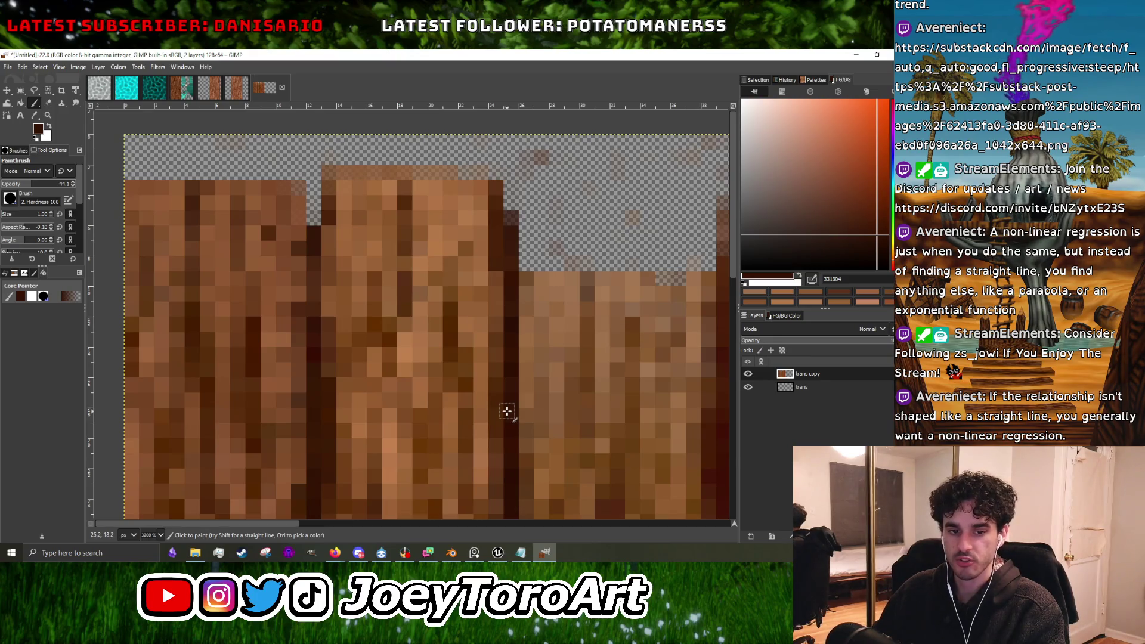
Sample a medium wood tone from the middle plank.
{"action": "scroll", "coordinate": [501, 401], "scroll_direction": "down", "scroll_amount": 1}
{"action": "scroll", "coordinate": [463, 378], "scroll_direction": "down", "scroll_amount": 1}
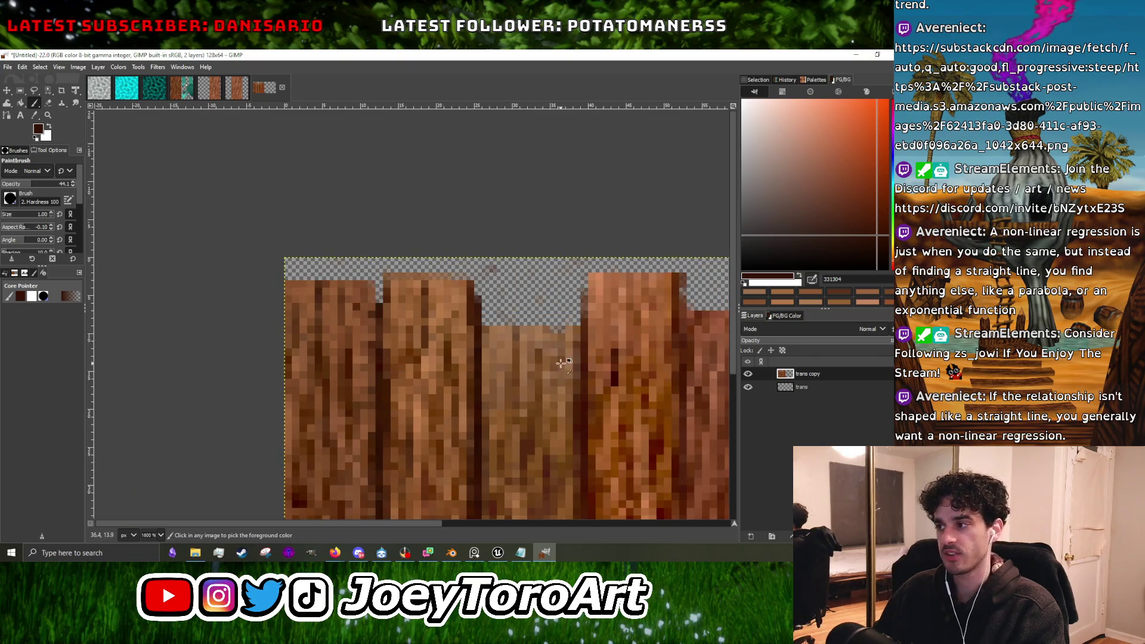
{"action": "scroll", "coordinate": [537, 369], "scroll_direction": "up", "scroll_amount": 2}
{"action": "scroll", "coordinate": [503, 382], "scroll_direction": "up", "scroll_amount": 1}
{"action": "left_click", "coordinate": [503, 382], "text": "ctrl"}
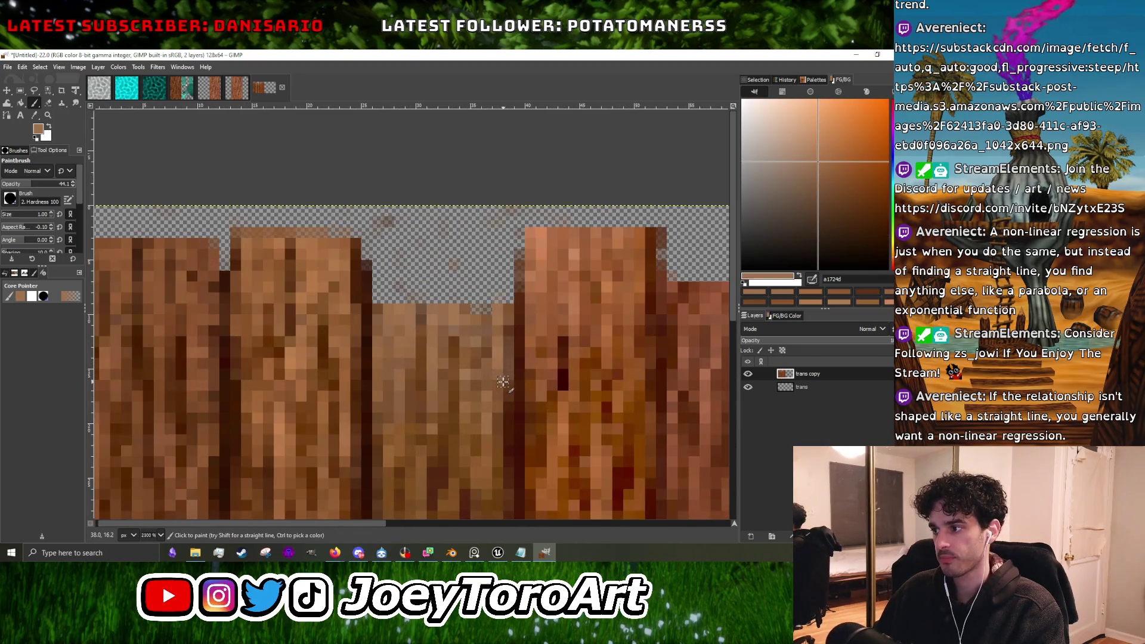
{"action": "scroll", "coordinate": [511, 396], "scroll_direction": "down", "scroll_amount": 1}
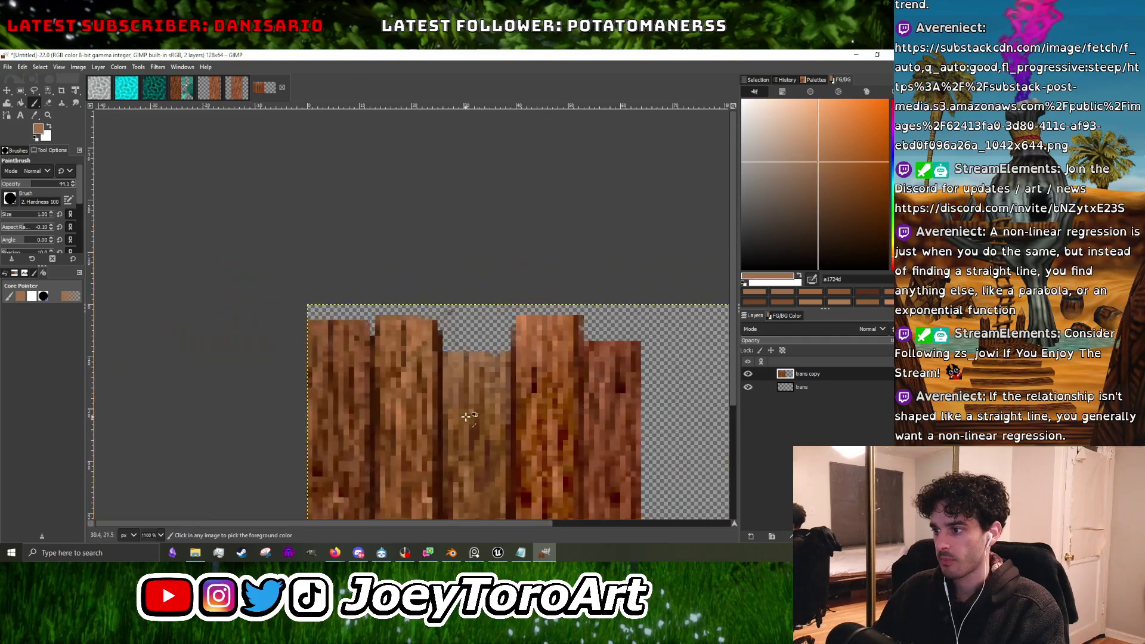
{"action": "scroll", "coordinate": [426, 385], "scroll_direction": "up", "scroll_amount": 1}
{"action": "scroll", "coordinate": [442, 447], "scroll_direction": "down", "scroll_amount": 1}
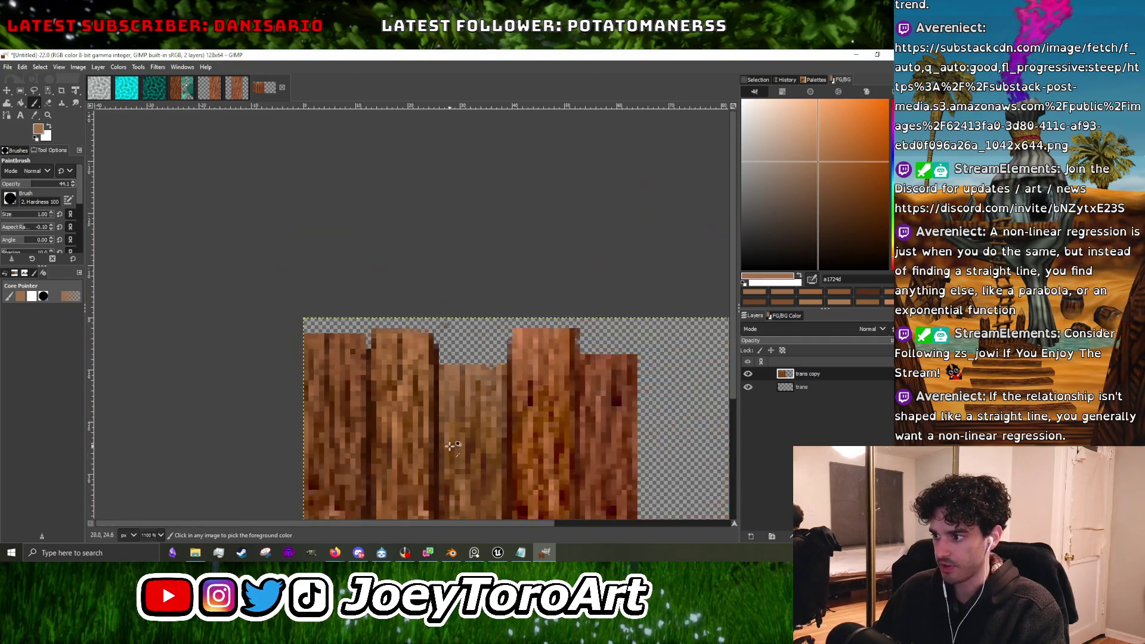
{"action": "scroll", "coordinate": [444, 459], "scroll_direction": "up", "scroll_amount": 2}
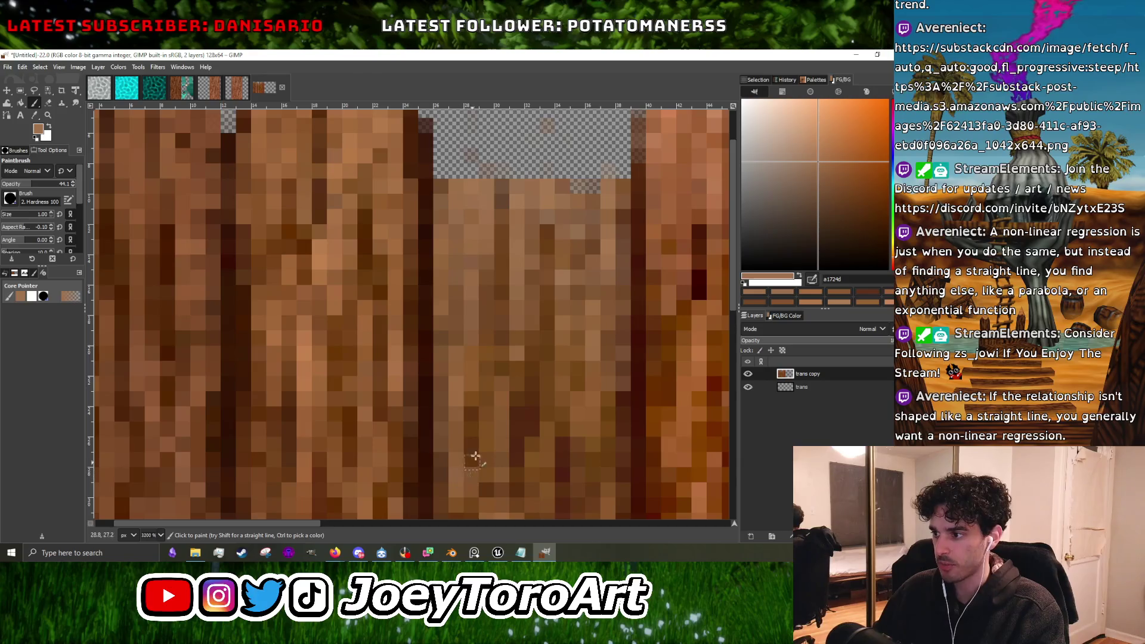
{"action": "scroll", "coordinate": [474, 459], "scroll_direction": "down", "scroll_amount": 5}
{"action": "scroll", "coordinate": [525, 334], "scroll_direction": "up", "scroll_amount": 5}
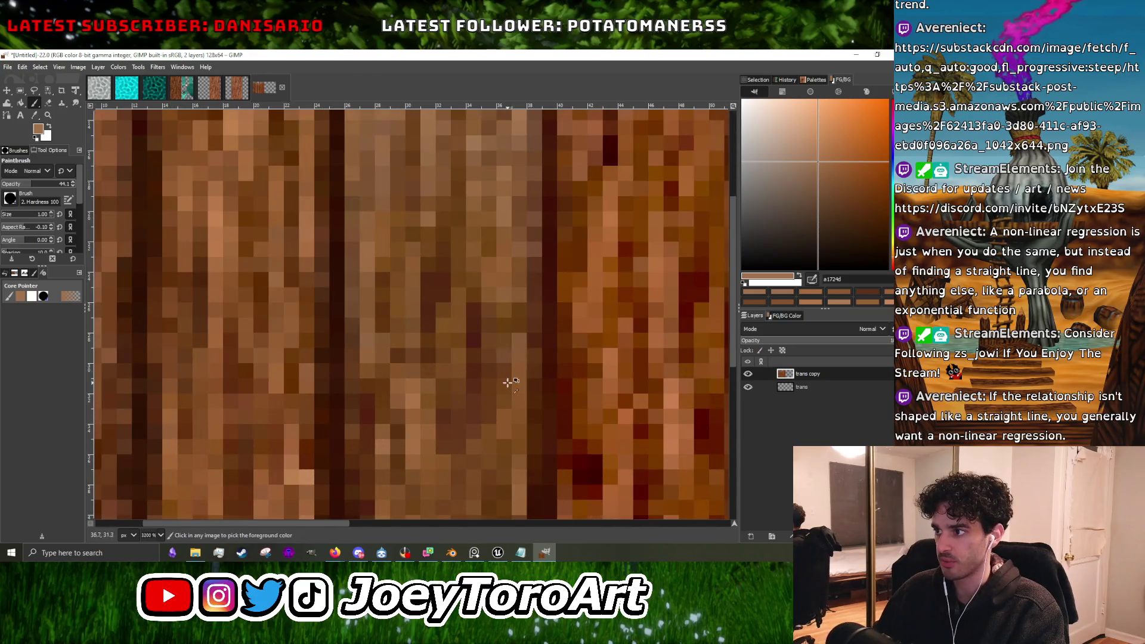
{"action": "scroll", "coordinate": [513, 334], "scroll_direction": "up", "scroll_amount": 2}
Pick mid, dark grain and light wood tones from the planks to retouch middle-plank pixels.
{"action": "left_click", "coordinate": [514, 339], "text": "ctrl"}
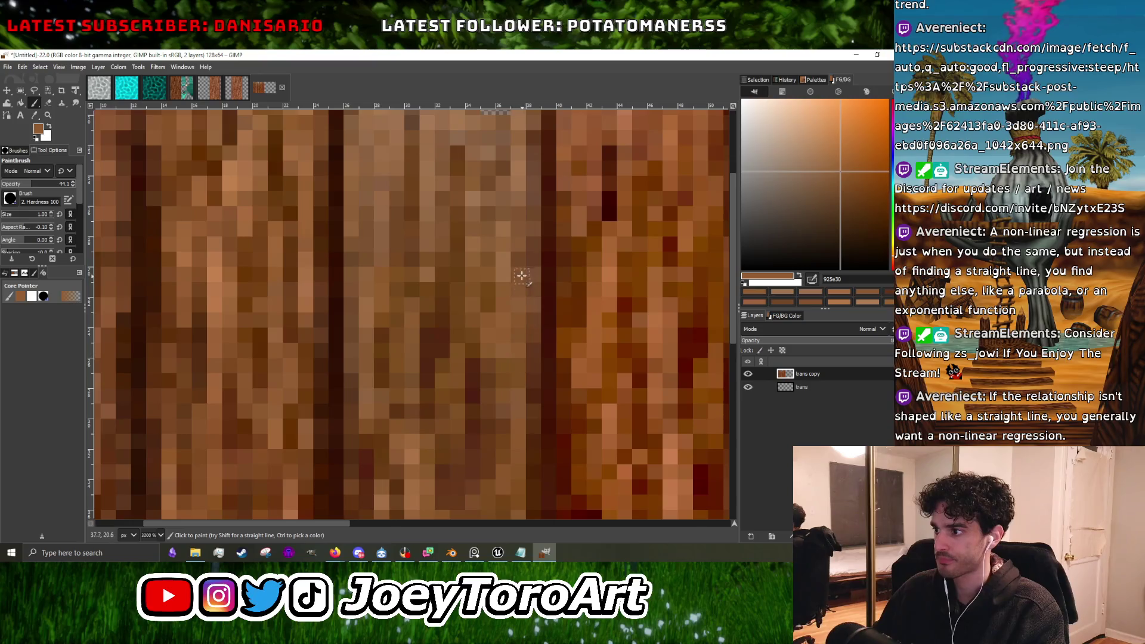
{"action": "left_click", "coordinate": [430, 349], "text": "ctrl"}
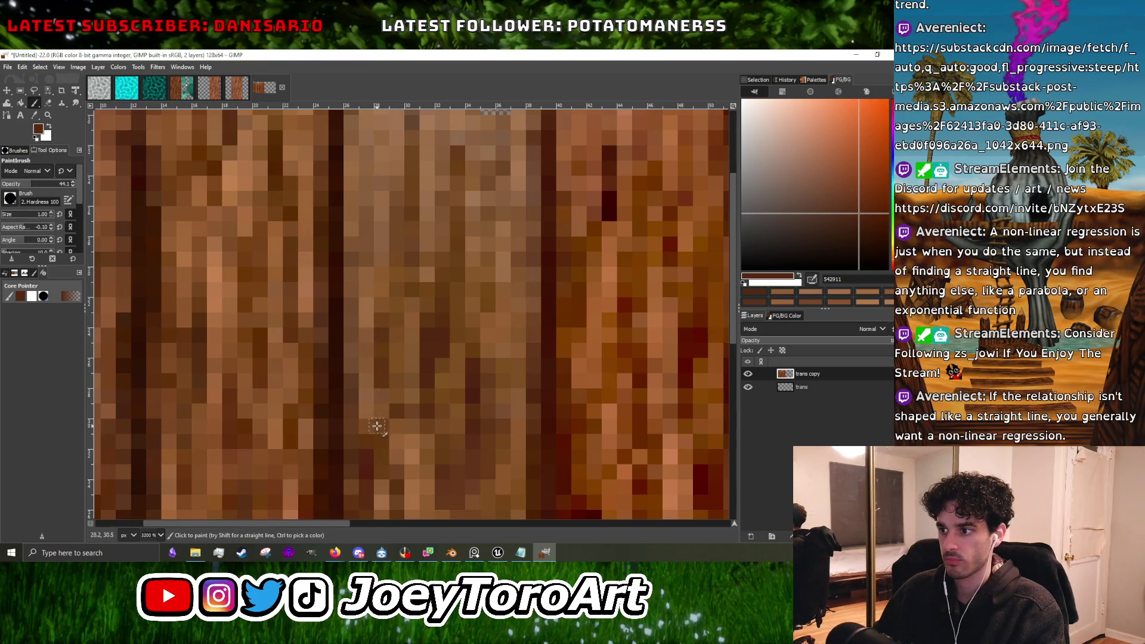
{"action": "left_click", "coordinate": [373, 307], "text": "ctrl"}
{"action": "scroll", "coordinate": [417, 395], "scroll_direction": "down", "scroll_amount": 3}
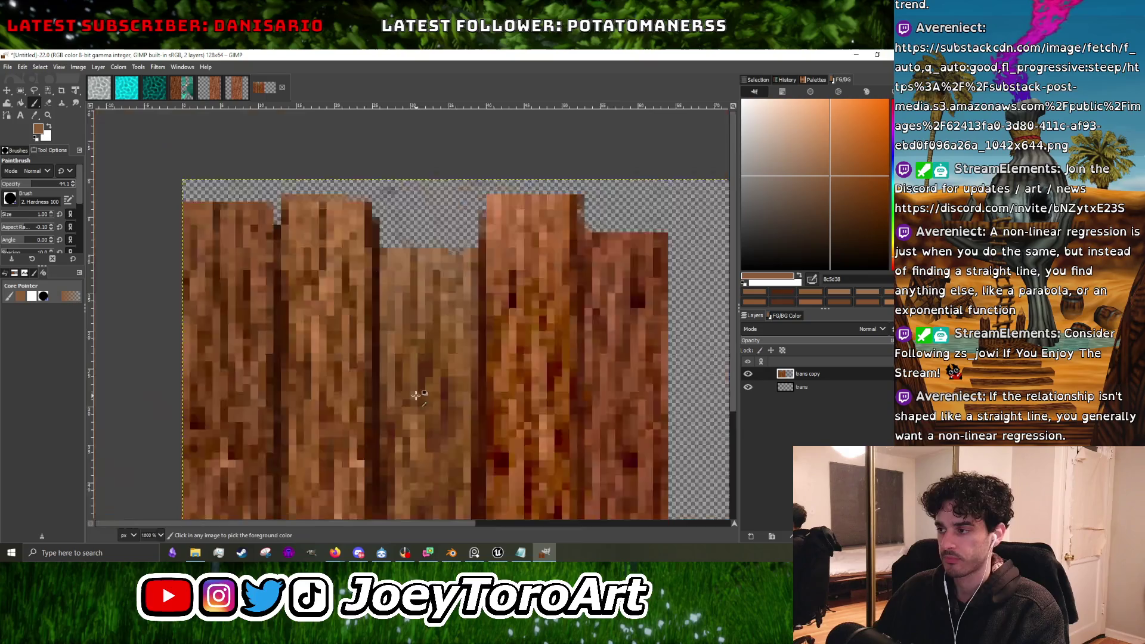
{"action": "scroll", "coordinate": [362, 373], "scroll_direction": "up", "scroll_amount": 2}
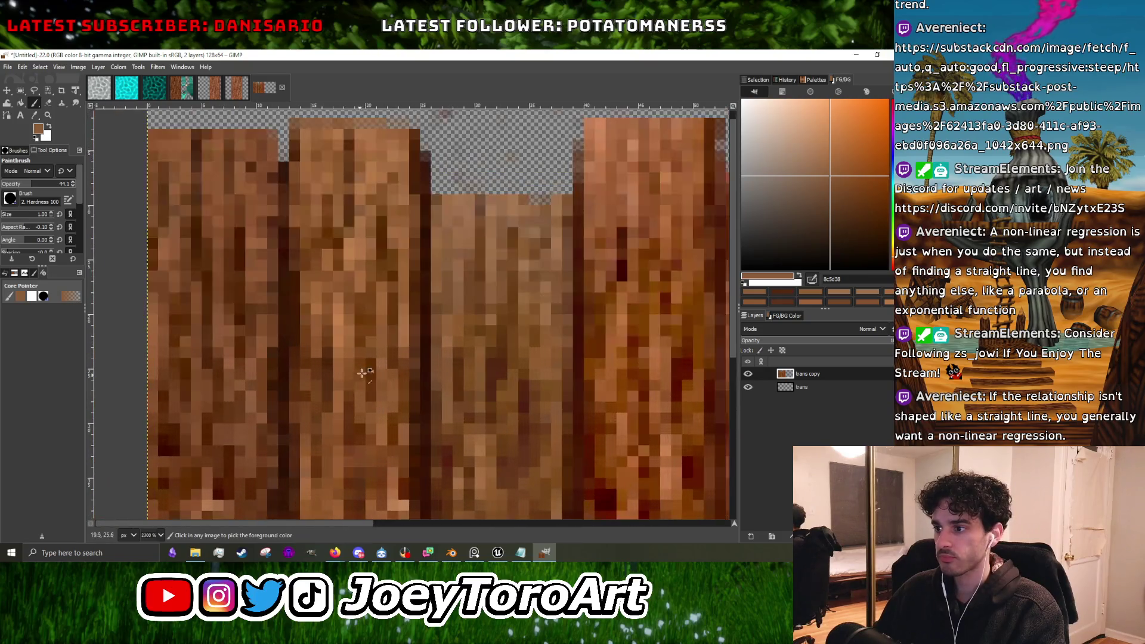
{"action": "left_click", "coordinate": [408, 280], "text": "ctrl"}
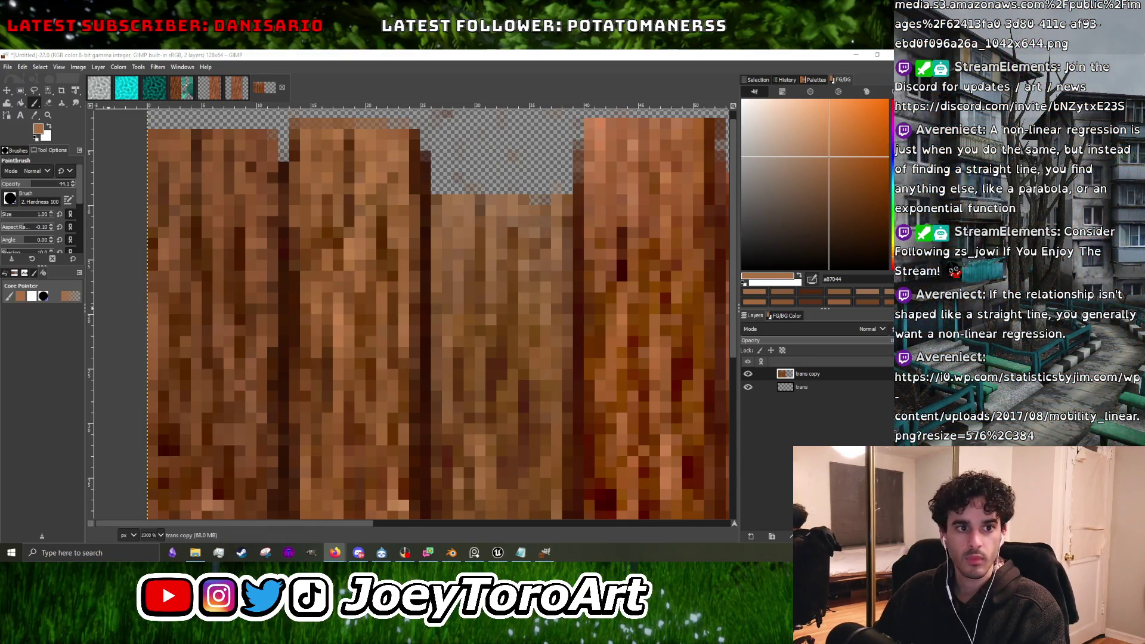
Bring up the Mobility vs Density Ln fitted-line plot in Firefox and zoom it to 170%.
{"action": "key", "text": "alt+Tab"}
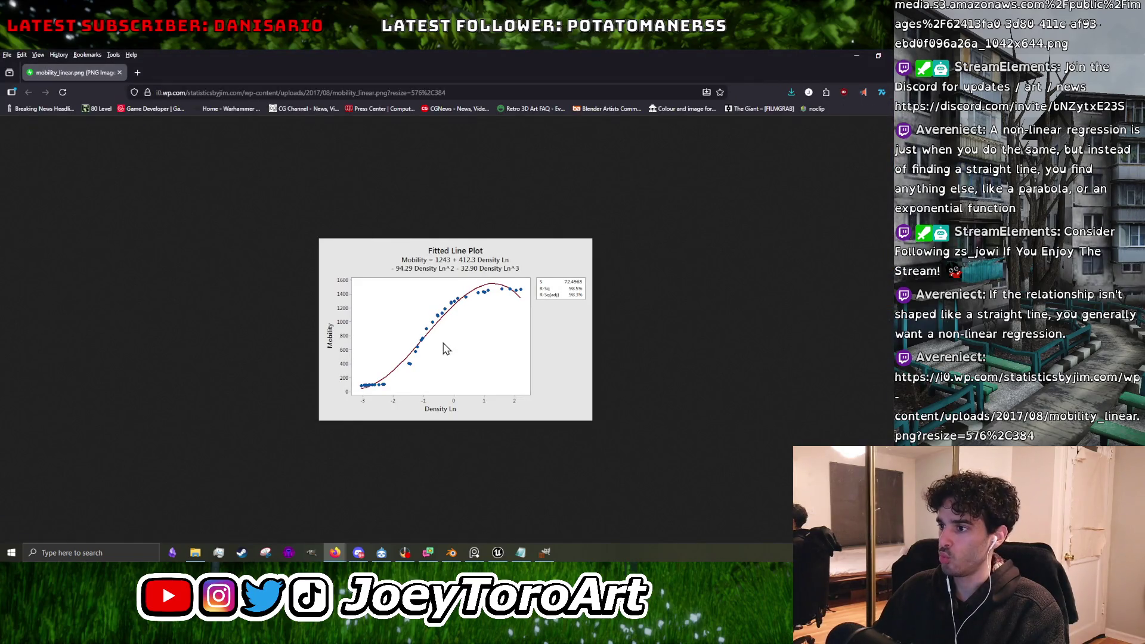
{"action": "scroll", "coordinate": [445, 349], "scroll_direction": "up", "scroll_amount": 4}
{"action": "scroll", "coordinate": [440, 340], "scroll_direction": "up", "scroll_amount": 1}
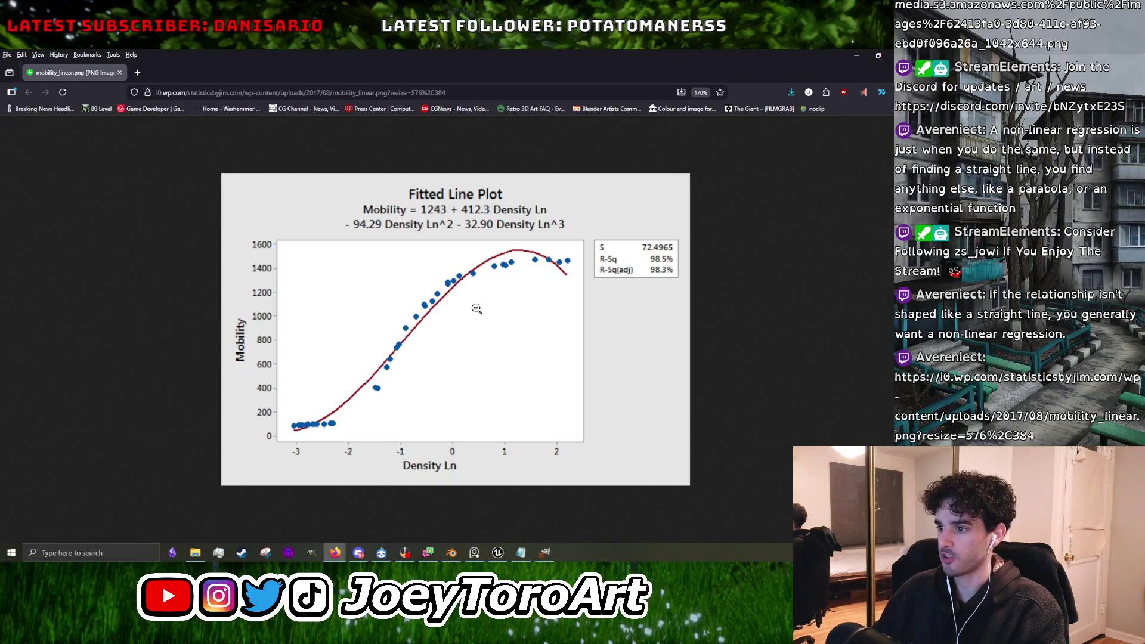
{"action": "left_click", "coordinate": [132, 553]}
Launch Paint via a 'pai' search and sketch L-shaped axes, a wavy curve and a horizontal arrow.
{"action": "type", "text": "pai"}
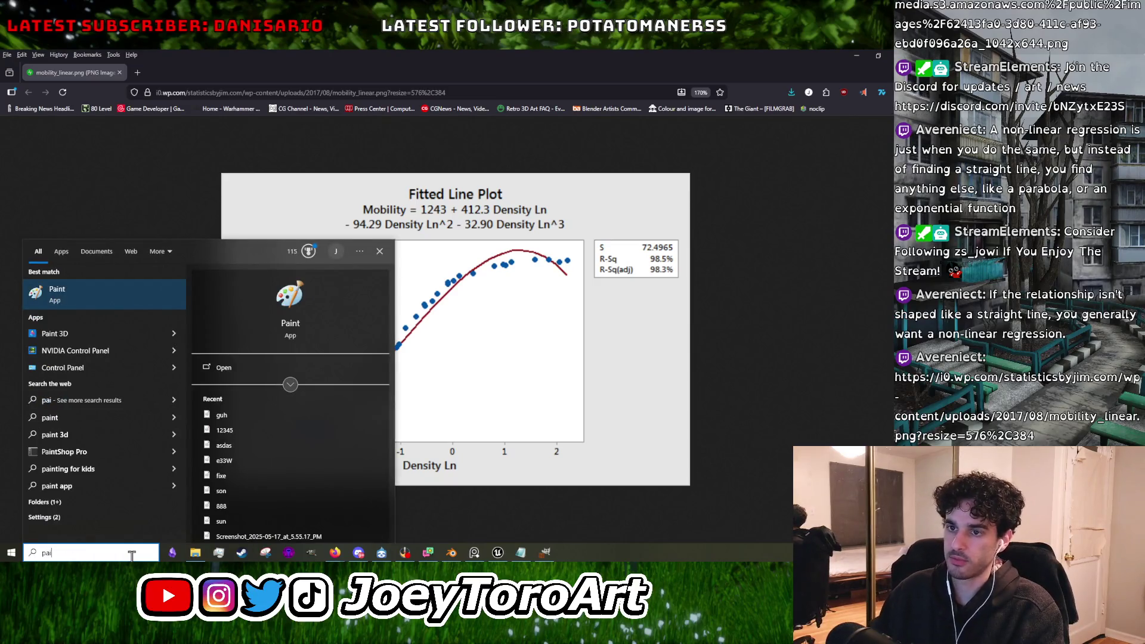
{"action": "left_click", "coordinate": [124, 294]}
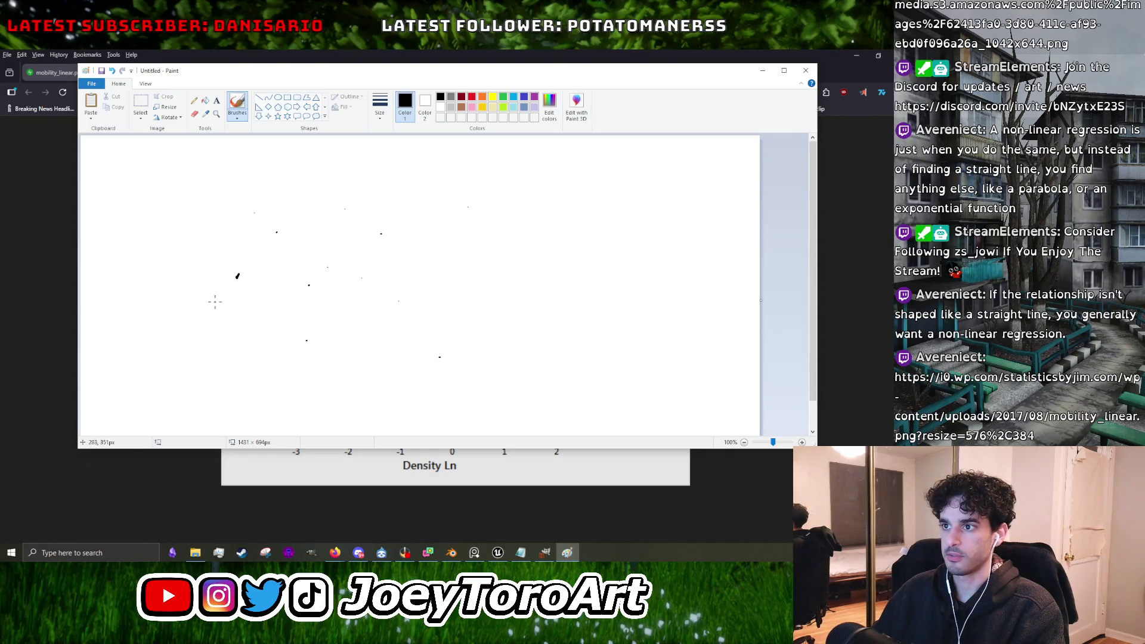
{"action": "left_click_drag", "start_coordinate": [219, 156], "coordinate": [494, 380]}
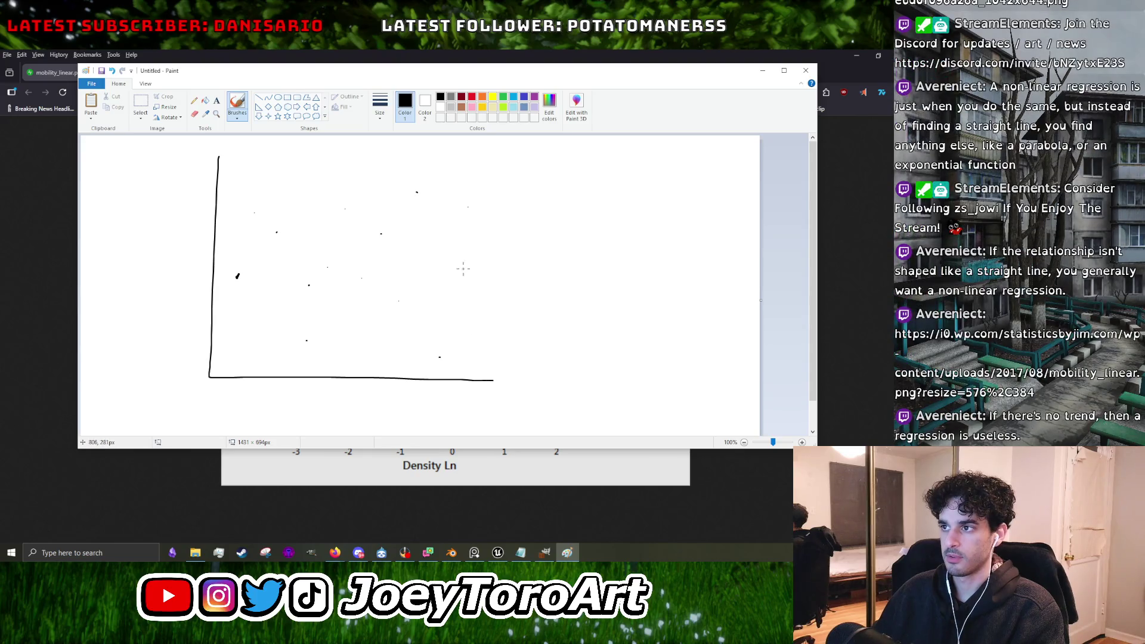
{"action": "mouse_move", "coordinate": [234, 315]}
{"action": "left_mouse_down"}
{"action": "mouse_move", "coordinate": [419, 189]}
{"action": "mouse_move", "coordinate": [495, 238]}
{"action": "left_mouse_up"}
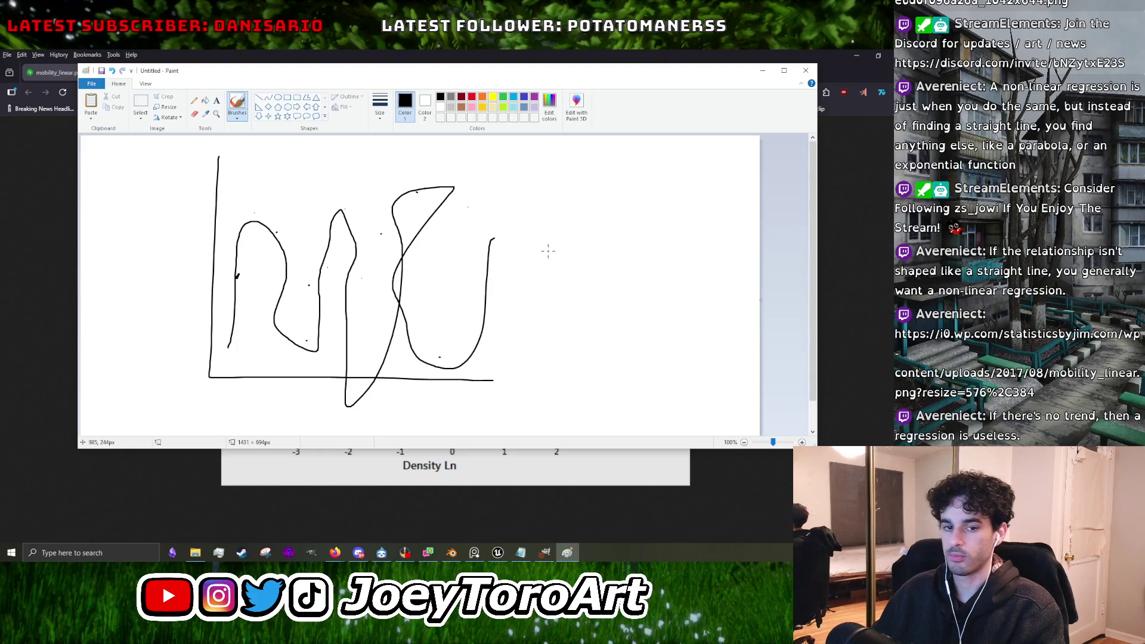
{"action": "scroll", "coordinate": [307, 257], "scroll_direction": "down", "scroll_amount": 1, "text": "ctrl"}
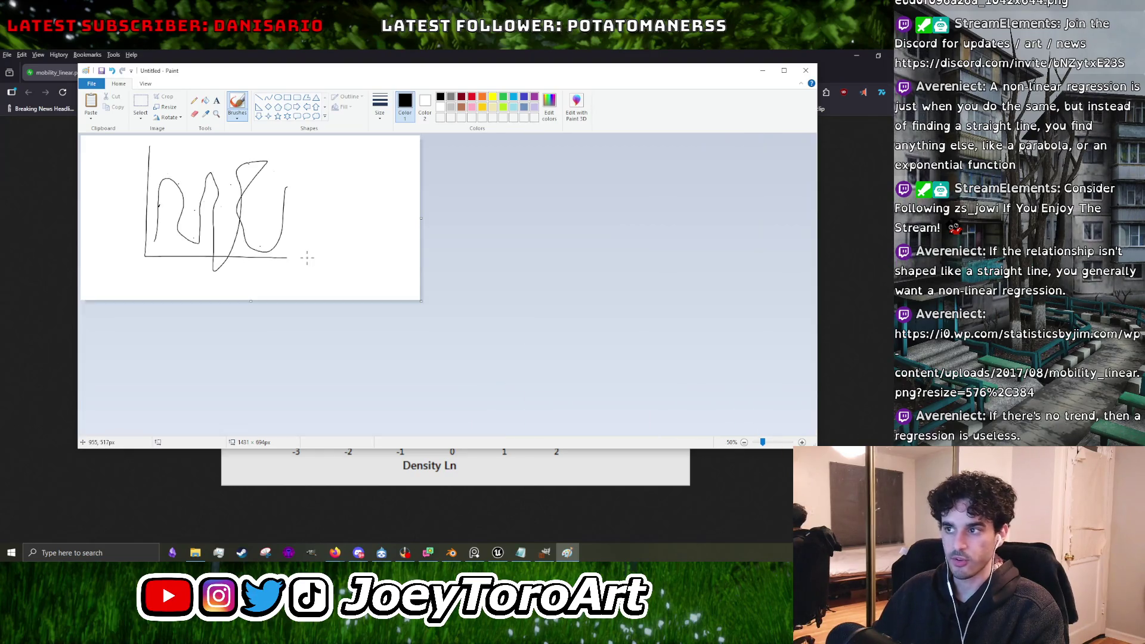
{"action": "scroll", "coordinate": [336, 243], "scroll_direction": "up", "scroll_amount": 1, "text": "ctrl"}
{"action": "left_click_drag", "start_coordinate": [230, 264], "coordinate": [604, 262]}
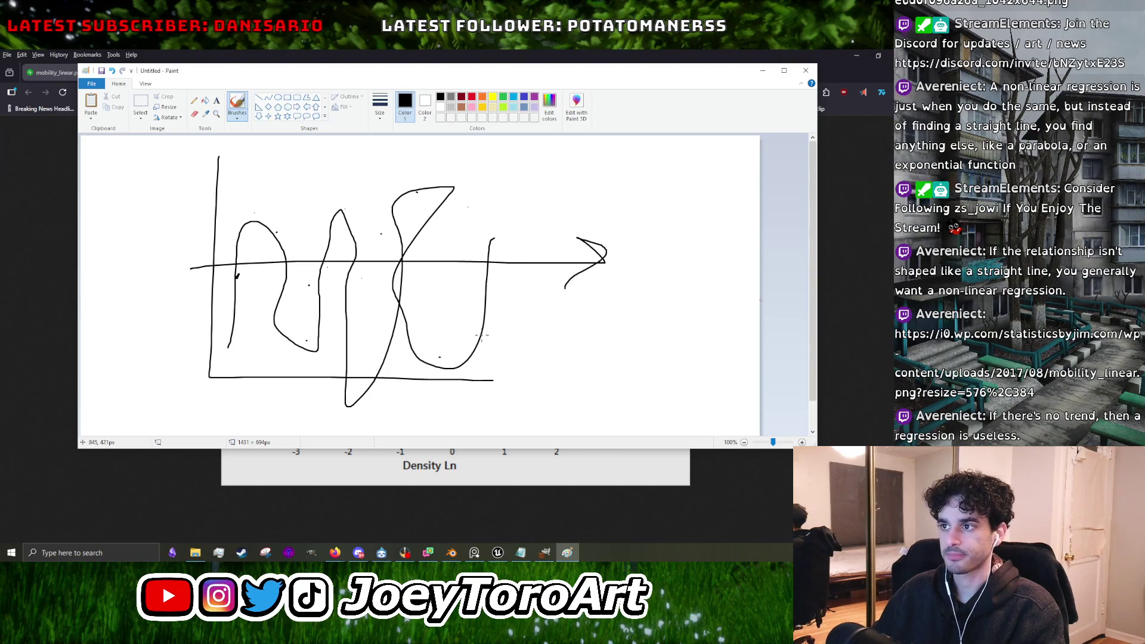
{"action": "scroll", "coordinate": [557, 316], "scroll_direction": "down", "scroll_amount": 1, "text": "ctrl"}
Place five scatter dots and draw thick black L-shaped axes around them.
{"action": "scroll", "coordinate": [488, 330], "scroll_direction": "up", "scroll_amount": 7, "text": "ctrl"}
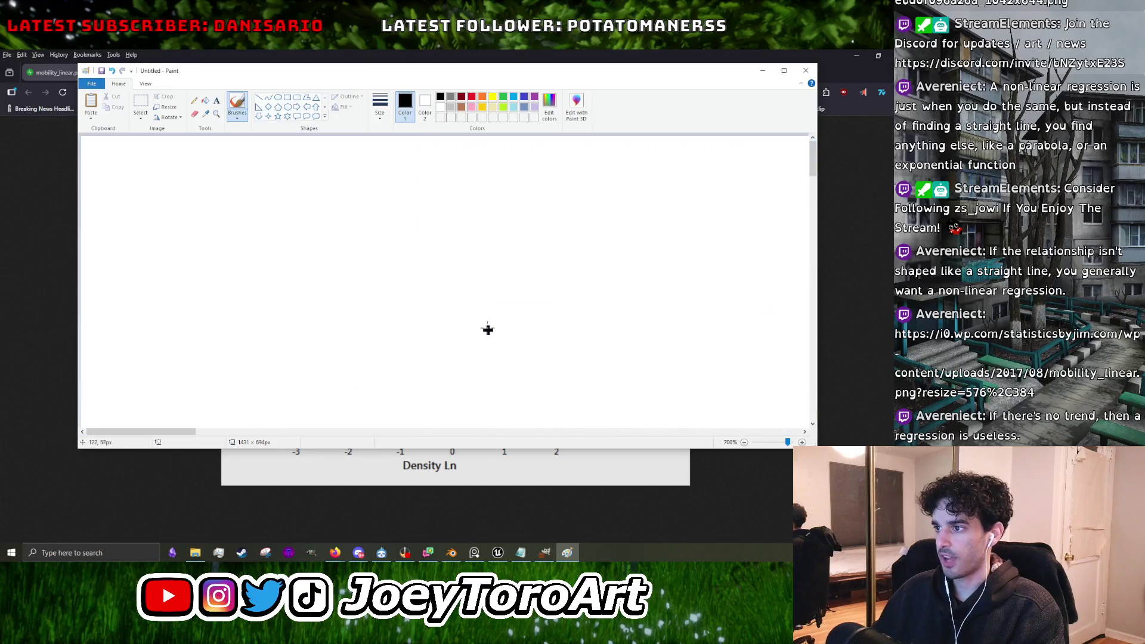
{"action": "left_click_drag", "start_coordinate": [308, 209], "coordinate": [447, 332]}
{"action": "key", "text": "ctrl+z"}
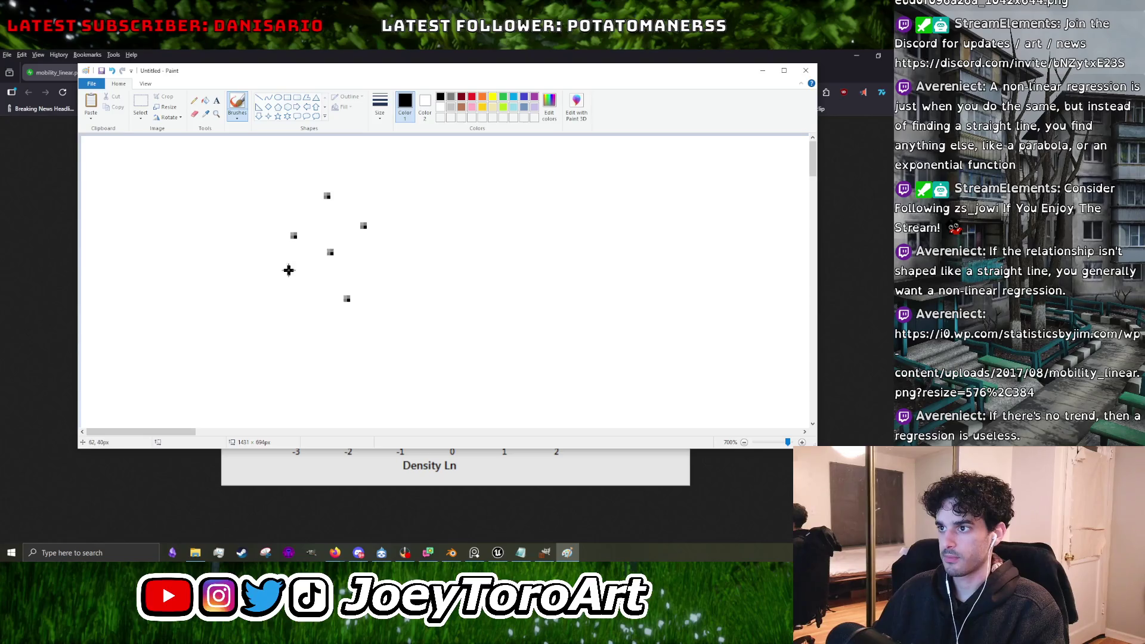
{"action": "left_click", "coordinate": [526, 289]}
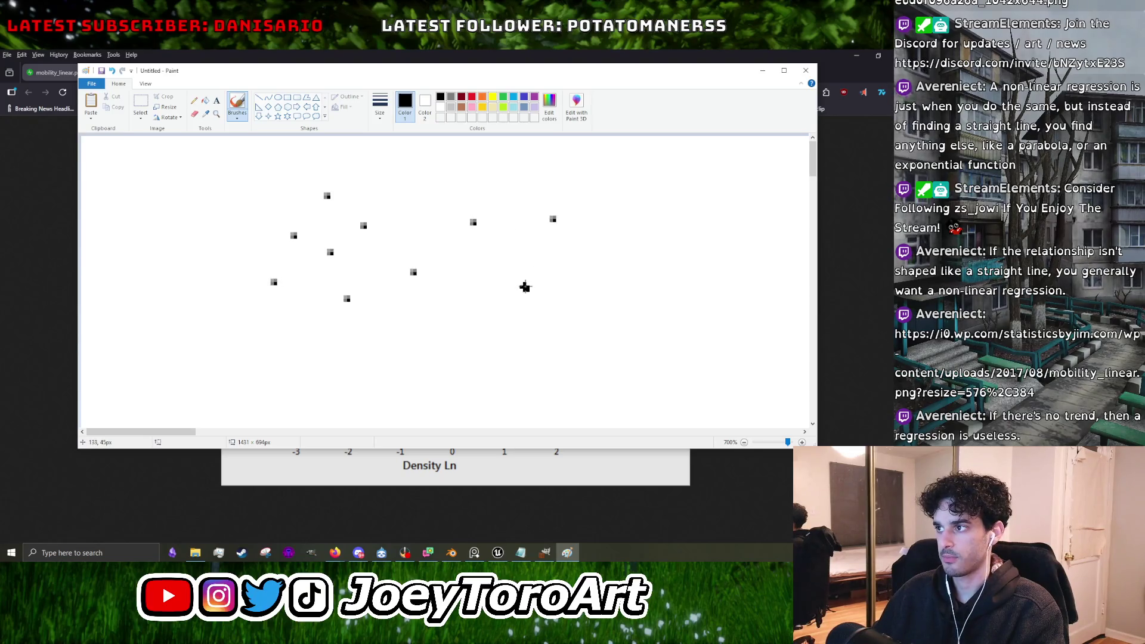
{"action": "left_click", "coordinate": [533, 242]}
{"action": "left_click", "coordinate": [530, 262]}
{"action": "left_click", "coordinate": [516, 242]}
{"action": "left_click", "coordinate": [509, 255]}
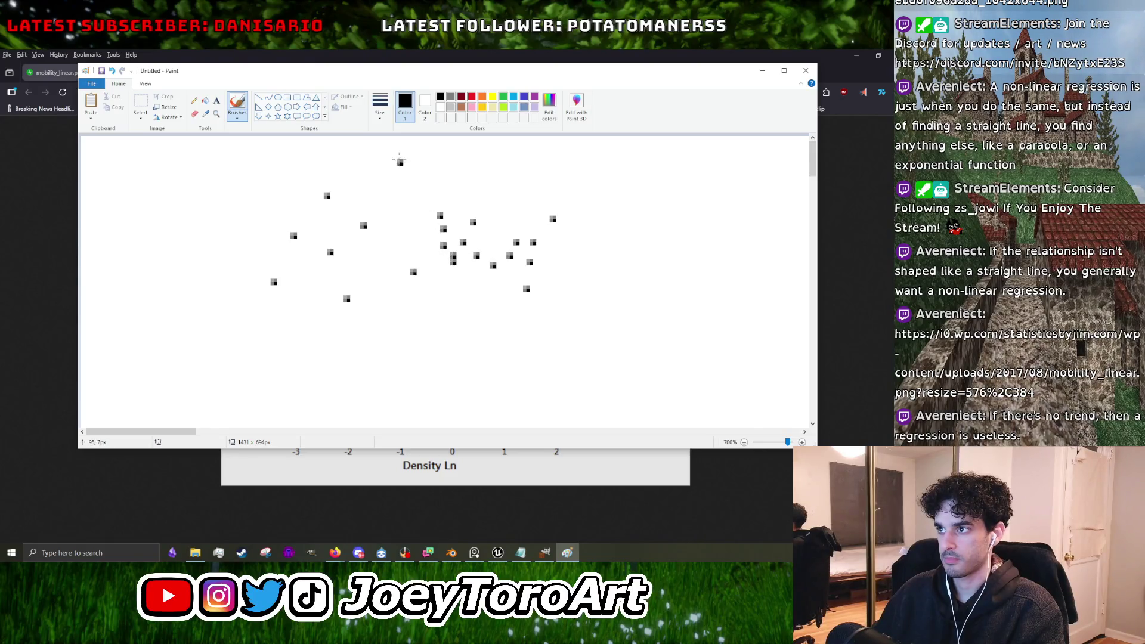
{"action": "left_click_drag", "start_coordinate": [256, 147], "coordinate": [550, 340]}
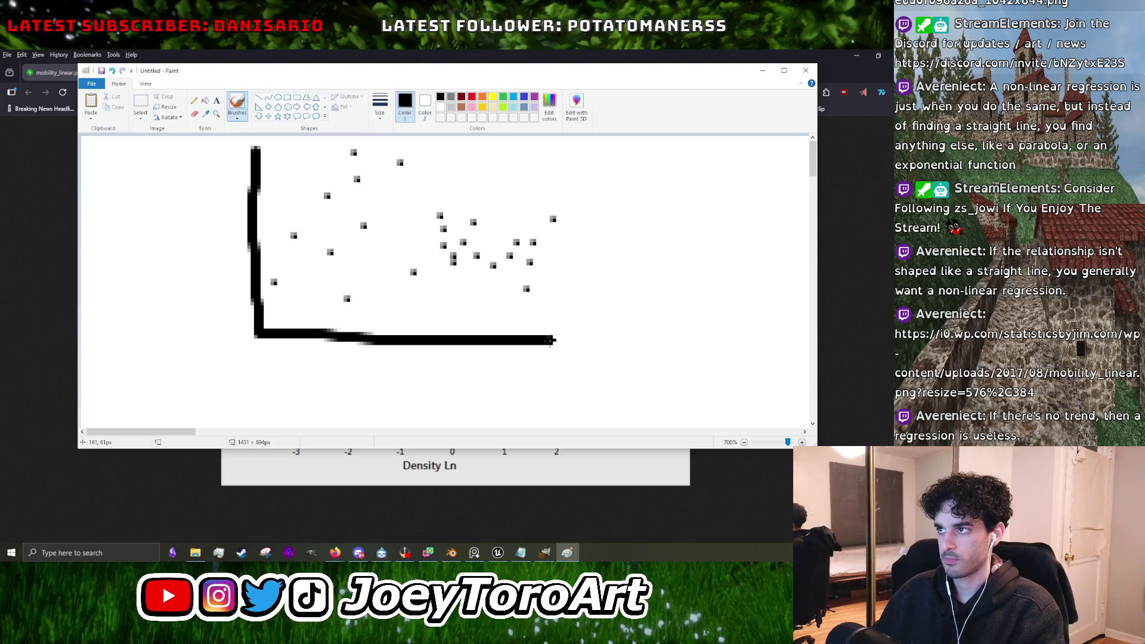
Switch to red and try a series of trend lines and arches through the dots, undoing each.
{"action": "left_click", "coordinate": [472, 98]}
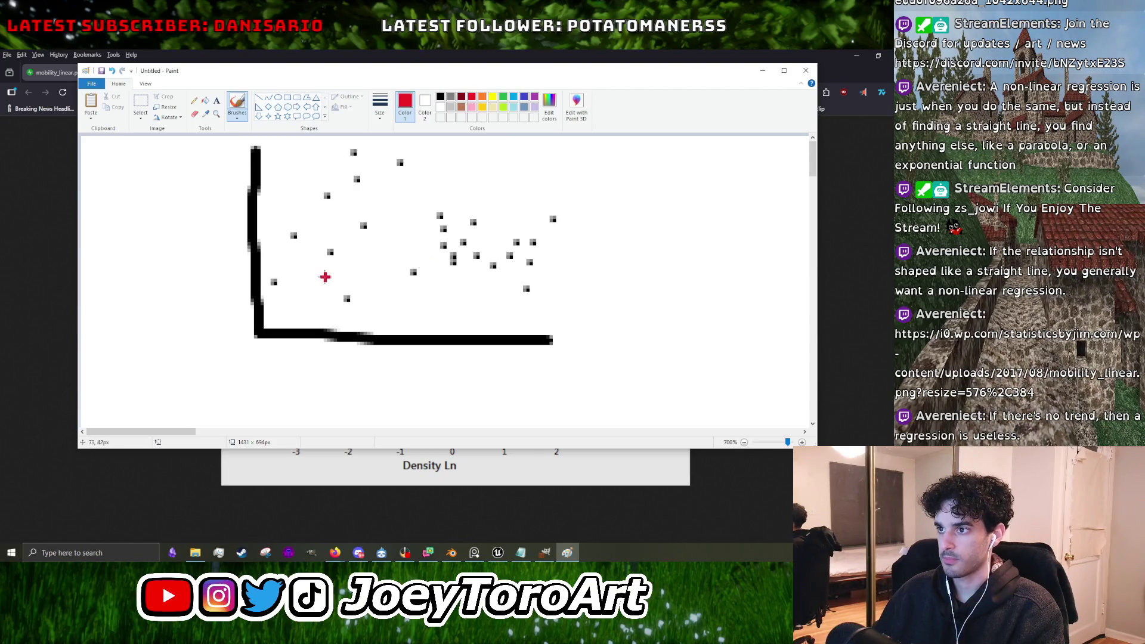
{"action": "left_click_drag", "start_coordinate": [265, 287], "coordinate": [722, 235]}
{"action": "key", "text": "ctrl+z"}
{"action": "left_click_drag", "start_coordinate": [269, 285], "coordinate": [793, 212]}
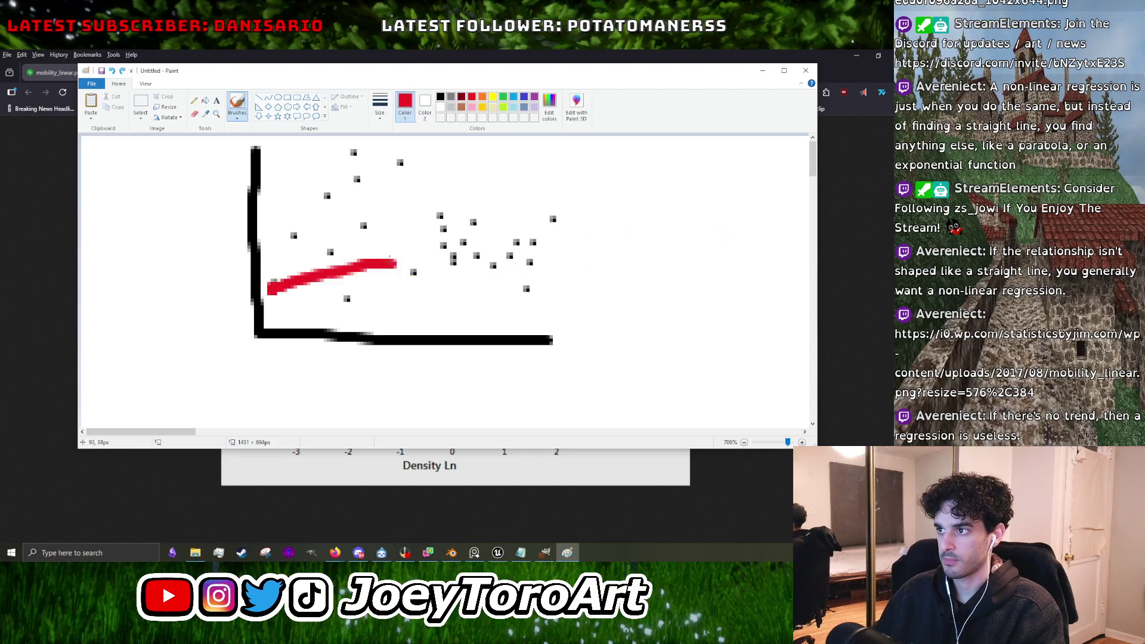
{"action": "key", "text": "ctrl+z"}
{"action": "mouse_move", "coordinate": [278, 293]}
{"action": "left_mouse_down"}
{"action": "mouse_move", "coordinate": [686, 186]}
{"action": "mouse_move", "coordinate": [751, 181]}
{"action": "left_mouse_up"}
{"action": "key", "text": "ctrl+z"}
{"action": "key", "text": "ctrl+z"}
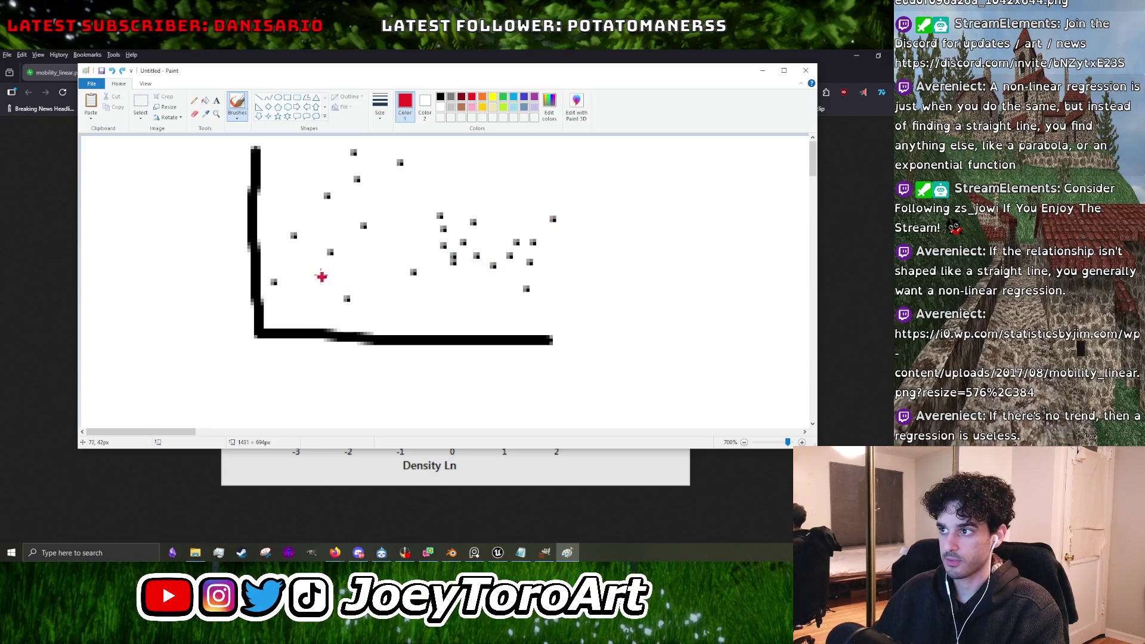
{"action": "left_click_drag", "start_coordinate": [289, 276], "coordinate": [632, 141]}
{"action": "key", "text": "ctrl+z"}
{"action": "left_click_drag", "start_coordinate": [360, 140], "coordinate": [331, 317]}
{"action": "key", "text": "ctrl+z"}
{"action": "left_click_drag", "start_coordinate": [494, 320], "coordinate": [251, 173]}
{"action": "key", "text": "ctrl+z"}
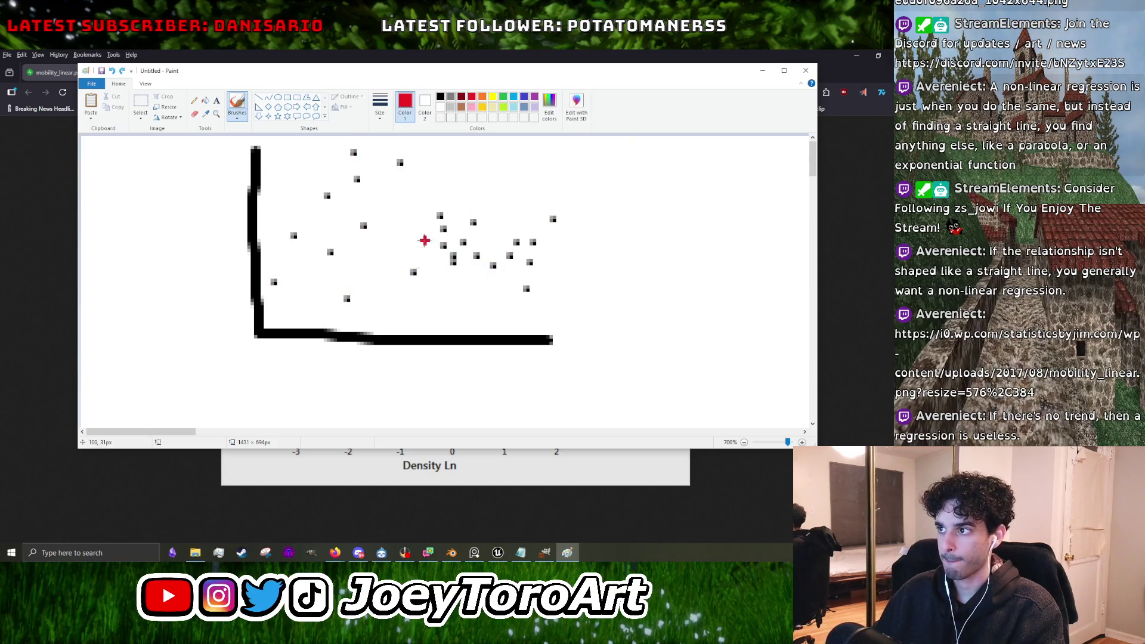
{"action": "left_click_drag", "start_coordinate": [498, 229], "coordinate": [313, 294]}
{"action": "key", "text": "ctrl+z"}
{"action": "left_click_drag", "start_coordinate": [340, 156], "coordinate": [641, 170]}
{"action": "key", "text": "ctrl+z"}
{"action": "left_click_drag", "start_coordinate": [307, 324], "coordinate": [510, 441]}
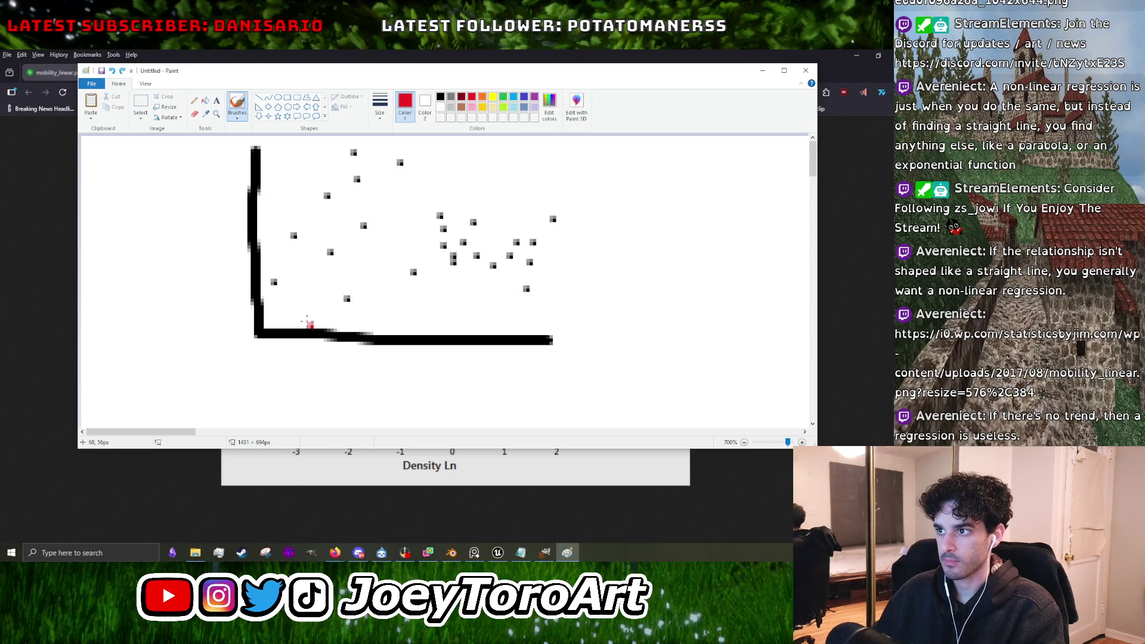
{"action": "key", "text": "ctrl+z"}
{"action": "left_click_drag", "start_coordinate": [292, 391], "coordinate": [473, 404]}
{"action": "key", "text": "ctrl+z"}
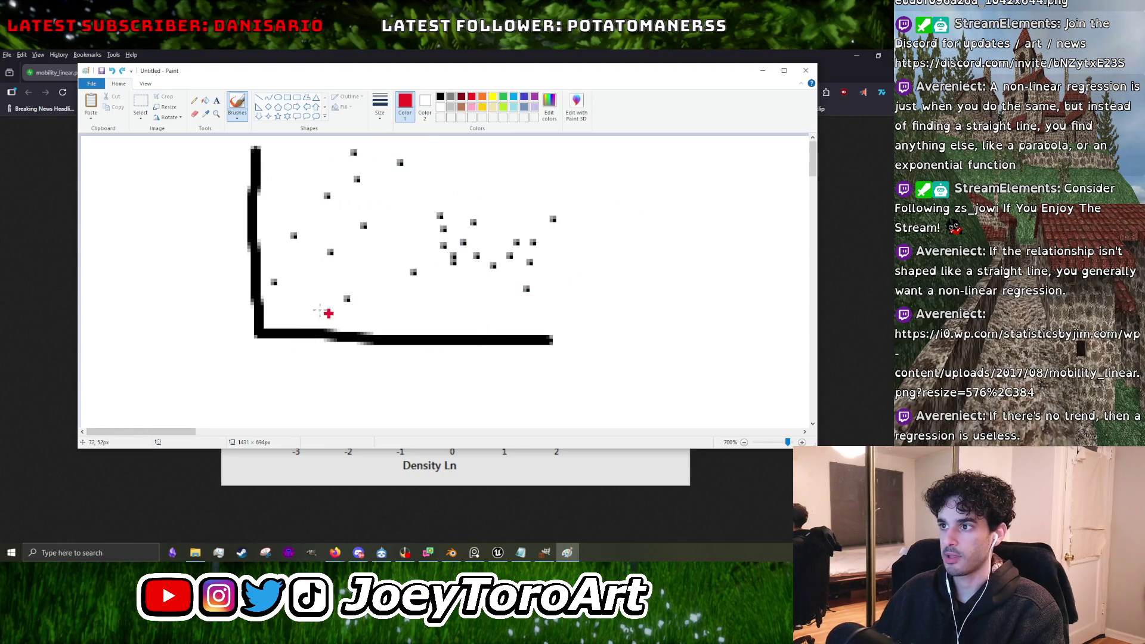
{"action": "mouse_move", "coordinate": [262, 310]}
{"action": "left_mouse_down"}
{"action": "mouse_move", "coordinate": [432, 177]}
{"action": "mouse_move", "coordinate": [653, 154]}
{"action": "left_mouse_up"}
{"action": "key", "text": "ctrl+z"}
{"action": "left_click_drag", "start_coordinate": [303, 319], "coordinate": [653, 146]}
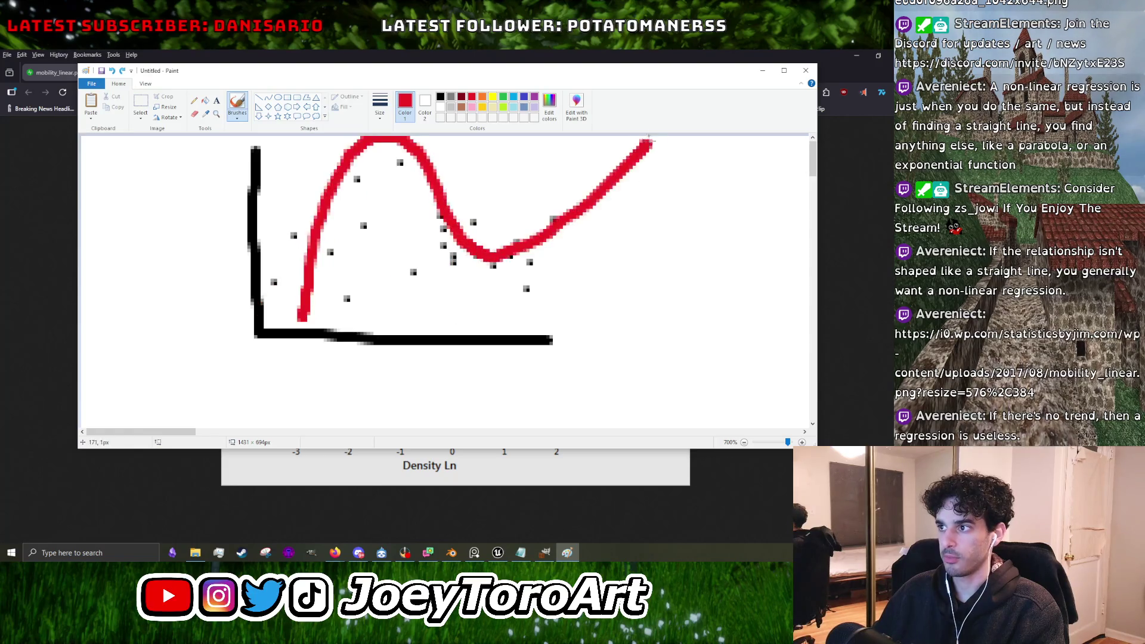
{"action": "key", "text": "ctrl+z"}
{"action": "left_click_drag", "start_coordinate": [267, 328], "coordinate": [725, 156]}
{"action": "key", "text": "ctrl+z"}
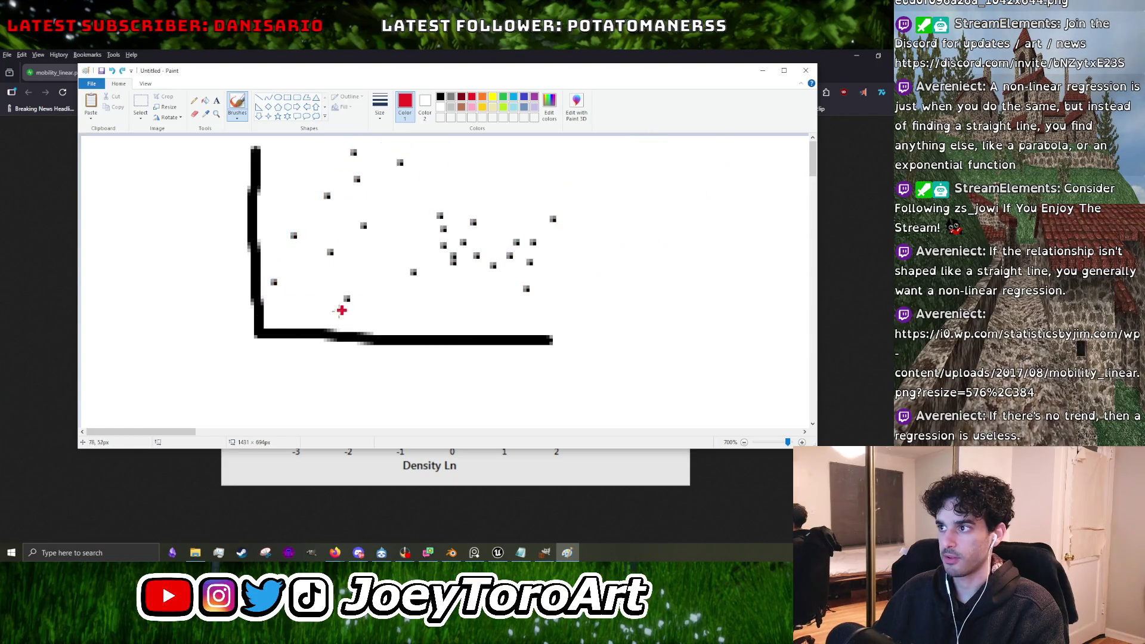
{"action": "mouse_move", "coordinate": [268, 328]}
{"action": "left_mouse_down"}
{"action": "mouse_move", "coordinate": [356, 156]}
{"action": "mouse_move", "coordinate": [614, 179]}
{"action": "left_mouse_up"}
Try further red curves, loops and crossing lines over the plot, undoing them to leave only black marks.
{"action": "key", "text": "ctrl+z"}
{"action": "left_click_drag", "start_coordinate": [307, 327], "coordinate": [650, 126]}
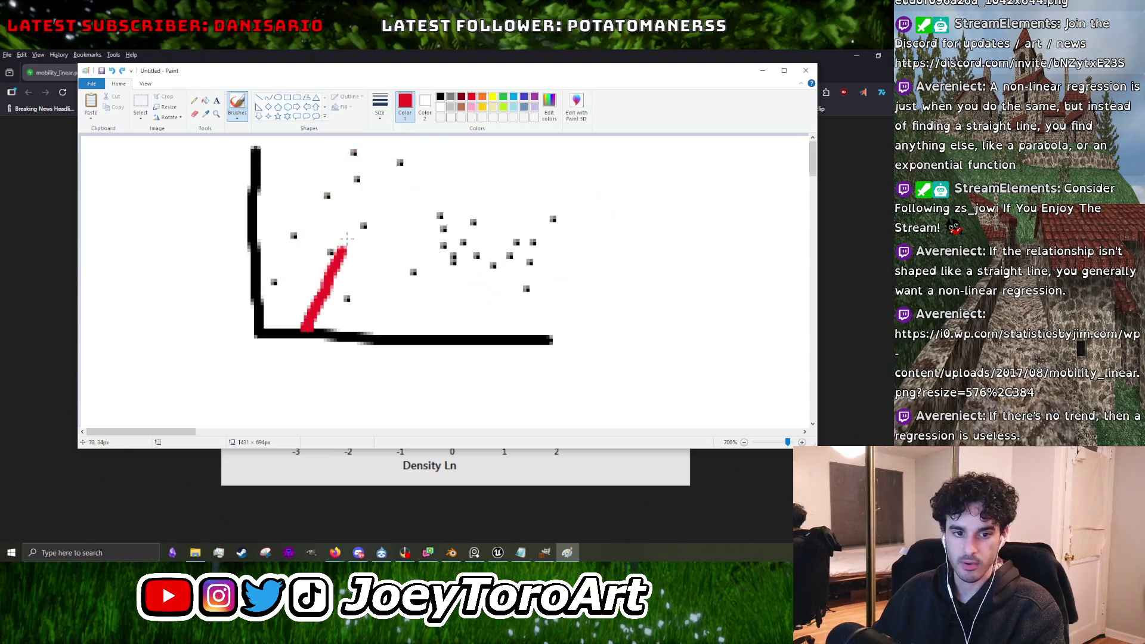
{"action": "key", "text": "ctrl+z"}
{"action": "left_click_drag", "start_coordinate": [255, 339], "coordinate": [563, 299]}
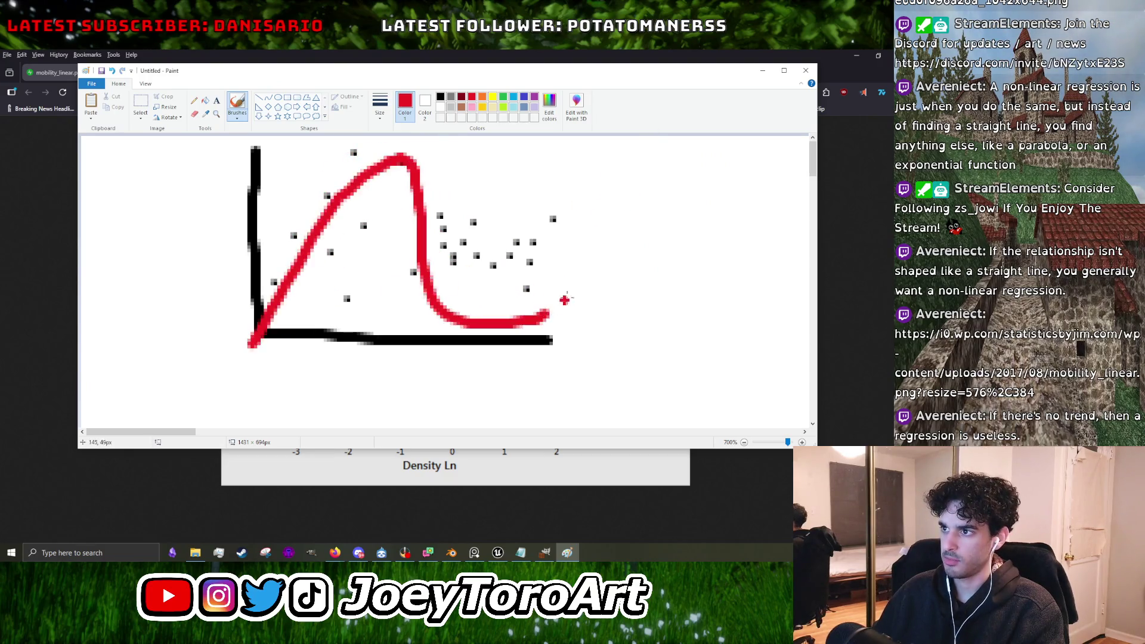
{"action": "key", "text": "ctrl+z"}
{"action": "mouse_move", "coordinate": [440, 142]}
{"action": "left_mouse_down"}
{"action": "mouse_move", "coordinate": [351, 156]}
{"action": "mouse_move", "coordinate": [146, 263]}
{"action": "left_mouse_up"}
{"action": "key", "text": "ctrl+z"}
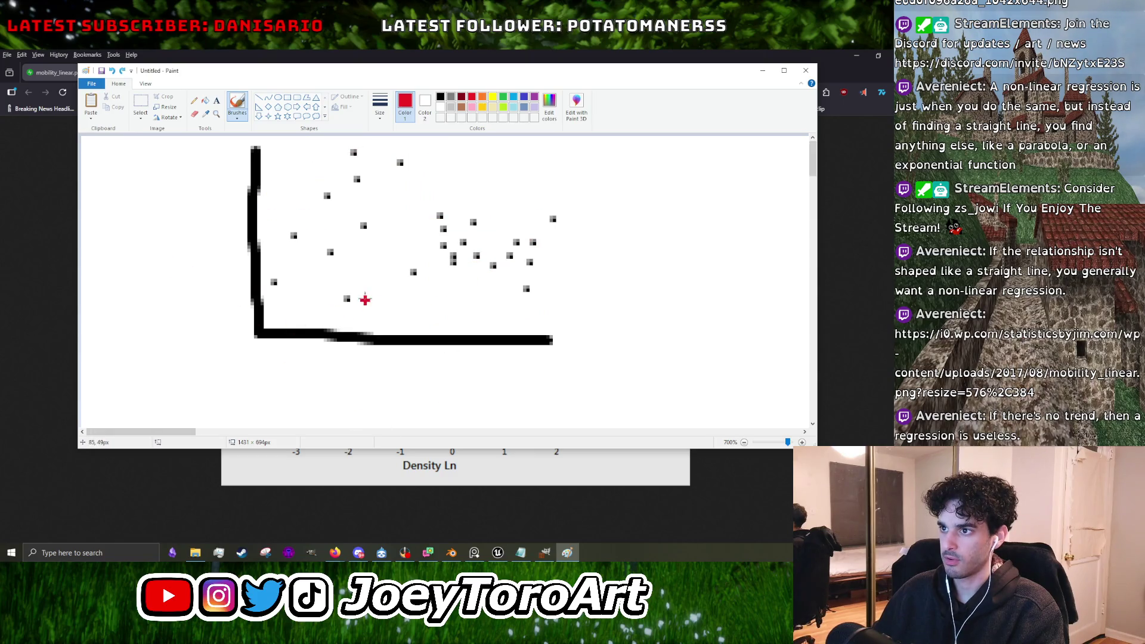
{"action": "left_click_drag", "start_coordinate": [307, 319], "coordinate": [418, 250]}
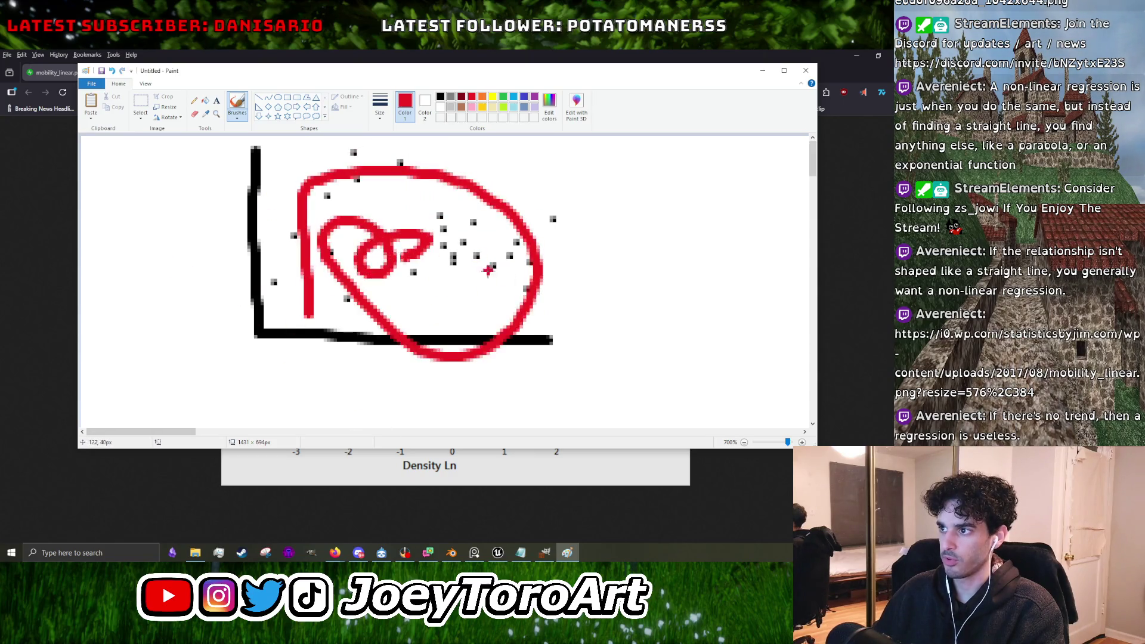
{"action": "key", "text": "ctrl+z"}
{"action": "left_click_drag", "start_coordinate": [311, 277], "coordinate": [626, 256]}
{"action": "key", "text": "ctrl+z"}
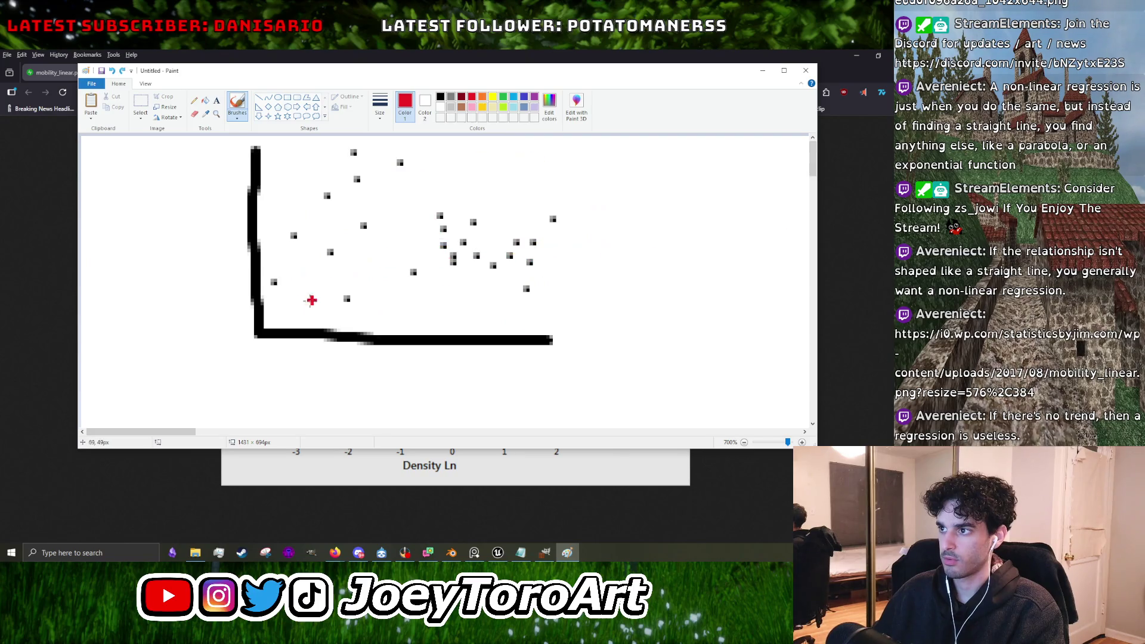
{"action": "left_click_drag", "start_coordinate": [219, 284], "coordinate": [603, 253]}
{"action": "left_click_drag", "start_coordinate": [662, 233], "coordinate": [668, 298]}
{"action": "key", "text": "ctrl+z"}
{"action": "mouse_move", "coordinate": [218, 334]}
{"action": "left_mouse_down"}
{"action": "mouse_move", "coordinate": [345, 304]}
{"action": "mouse_move", "coordinate": [810, 296]}
{"action": "left_mouse_up"}
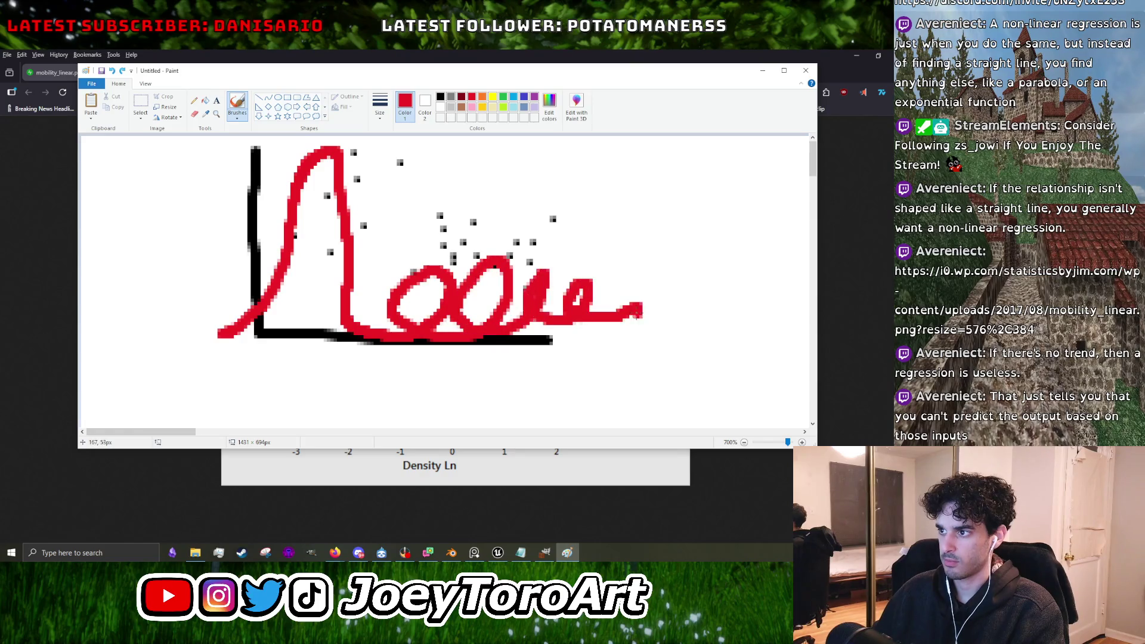
{"action": "key", "text": "ctrl+z"}
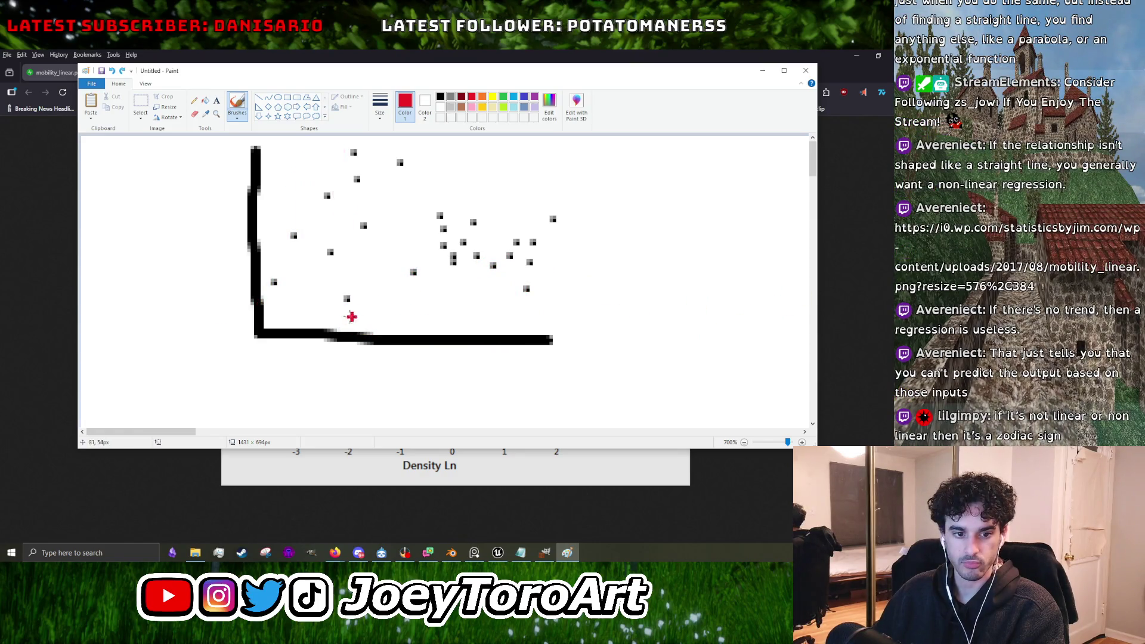
{"action": "left_click_drag", "start_coordinate": [322, 334], "coordinate": [410, 358]}
{"action": "key", "text": "ctrl+z"}
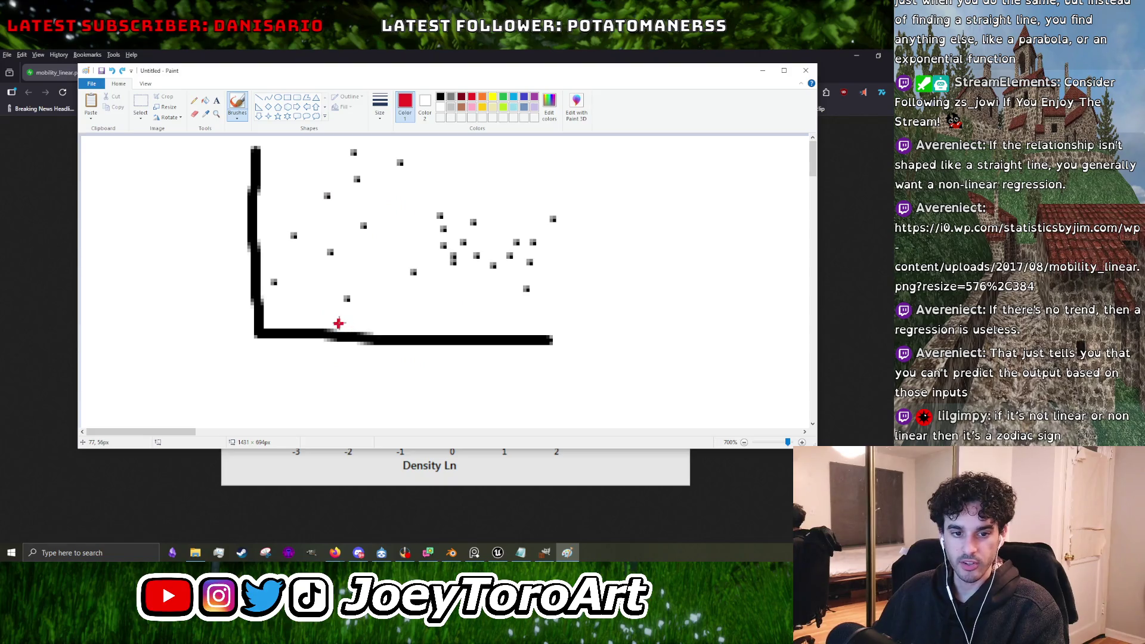
{"action": "left_click_drag", "start_coordinate": [341, 321], "coordinate": [510, 262]}
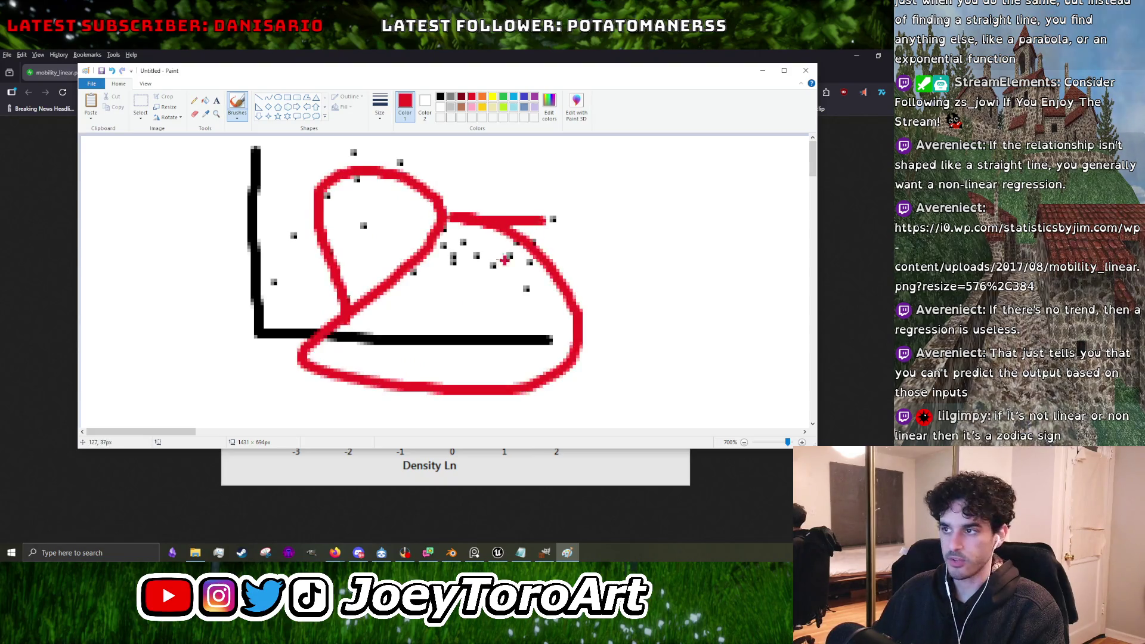
{"action": "key", "text": "ctrl+z"}
{"action": "mouse_move", "coordinate": [377, 303]}
{"action": "left_mouse_down"}
{"action": "mouse_move", "coordinate": [472, 335]}
{"action": "mouse_move", "coordinate": [417, 315]}
{"action": "left_mouse_up"}
{"action": "left_click_drag", "start_coordinate": [285, 241], "coordinate": [547, 269]}
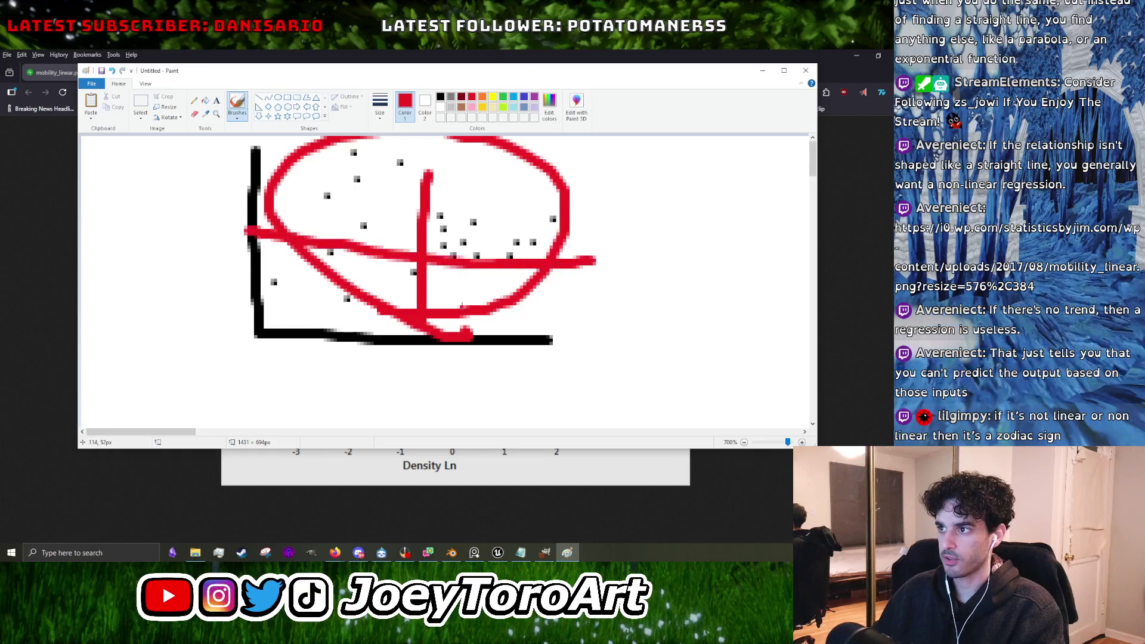
{"action": "key", "text": "ctrl+z"}
{"action": "key", "text": "ctrl+z"}
{"action": "key", "text": "ctrl+z"}
{"action": "key", "text": "ctrl+z"}
{"action": "key", "text": "ctrl+z"}
{"action": "key", "text": "ctrl+z"}
{"action": "left_click_drag", "start_coordinate": [451, 319], "coordinate": [466, 302]}
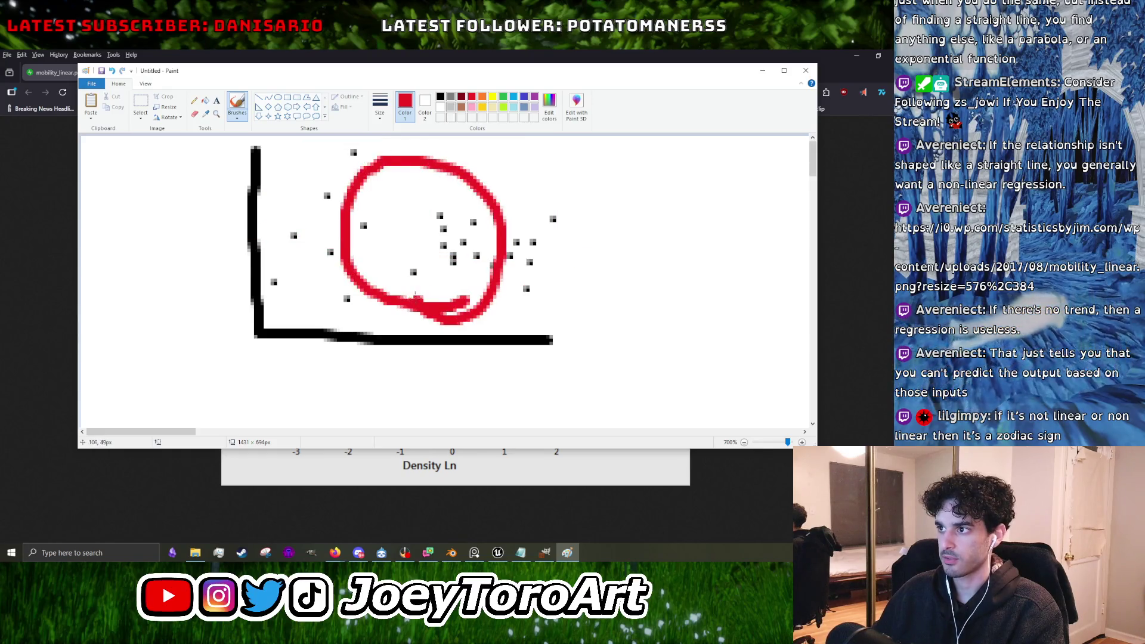
{"action": "left_click_drag", "start_coordinate": [435, 170], "coordinate": [435, 388]}
{"action": "left_click_drag", "start_coordinate": [316, 233], "coordinate": [608, 262]}
{"action": "key", "text": "ctrl+z"}
{"action": "key", "text": "ctrl+z"}
{"action": "key", "text": "ctrl+z"}
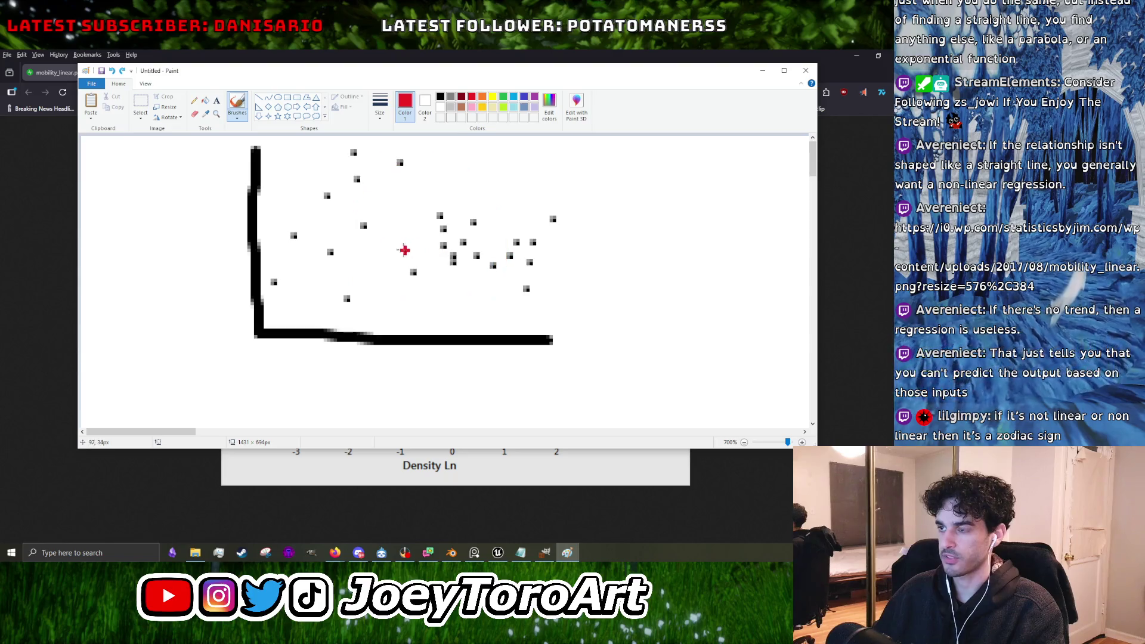
Sketch more red curves and a face-like outline over the dots, undoing most of them.
{"action": "mouse_move", "coordinate": [318, 306]}
{"action": "left_mouse_down"}
{"action": "mouse_move", "coordinate": [529, 226]}
{"action": "mouse_move", "coordinate": [326, 311]}
{"action": "left_mouse_up"}
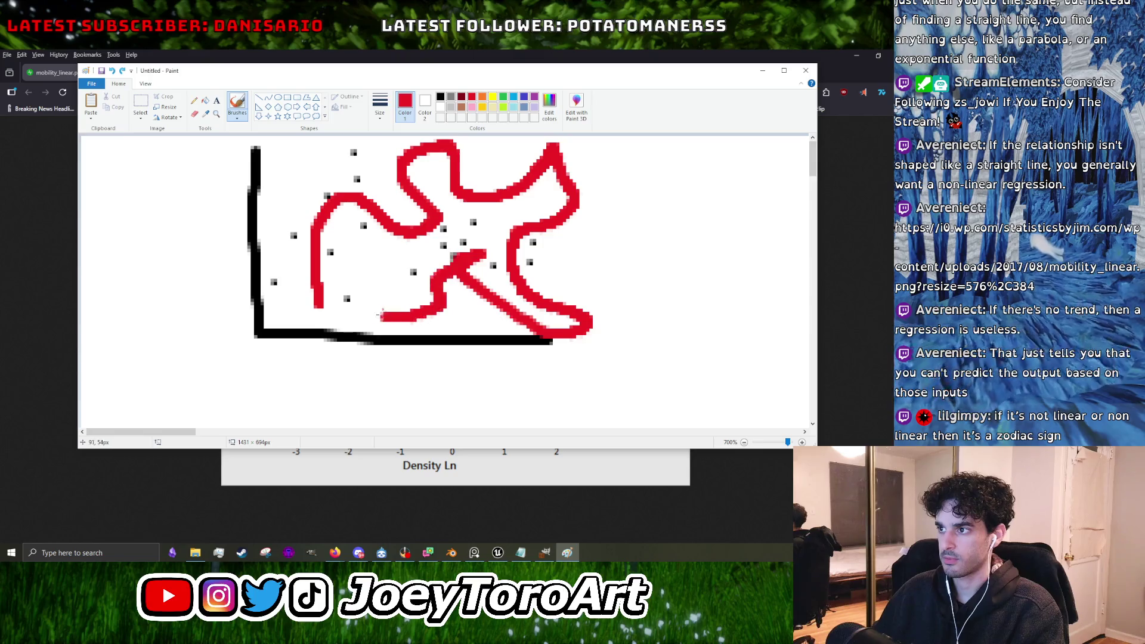
{"action": "key", "text": "ctrl+z"}
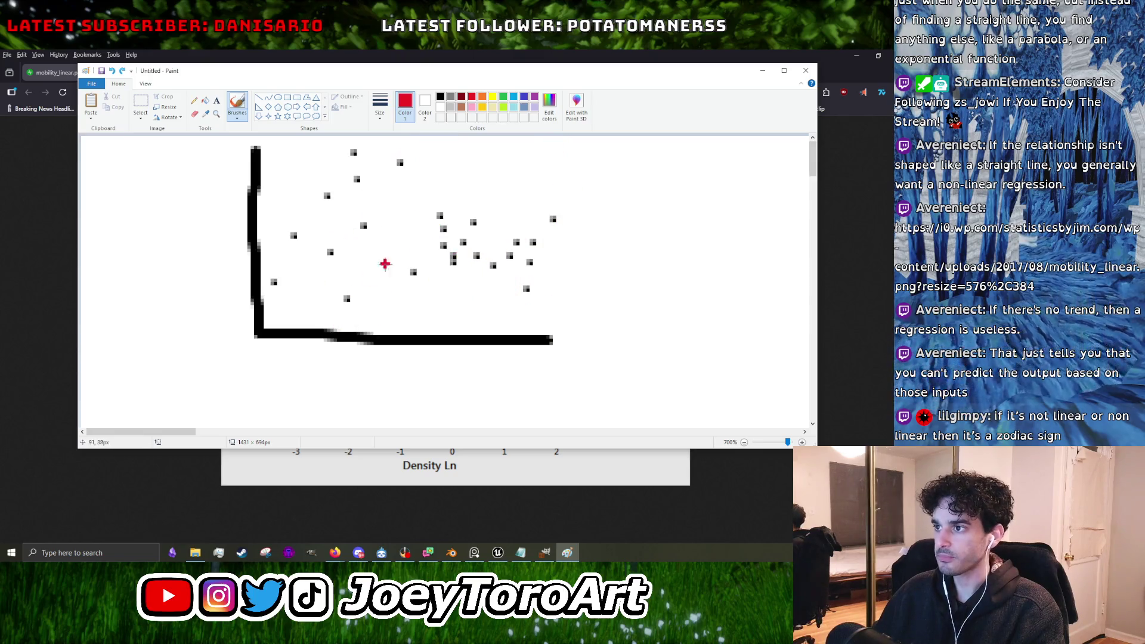
{"action": "mouse_move", "coordinate": [278, 316]}
{"action": "left_mouse_down"}
{"action": "mouse_move", "coordinate": [279, 280]}
{"action": "mouse_move", "coordinate": [334, 240]}
{"action": "mouse_move", "coordinate": [361, 327]}
{"action": "mouse_move", "coordinate": [516, 213]}
{"action": "mouse_move", "coordinate": [370, 331]}
{"action": "left_mouse_up"}
{"action": "key", "text": "ctrl+z"}
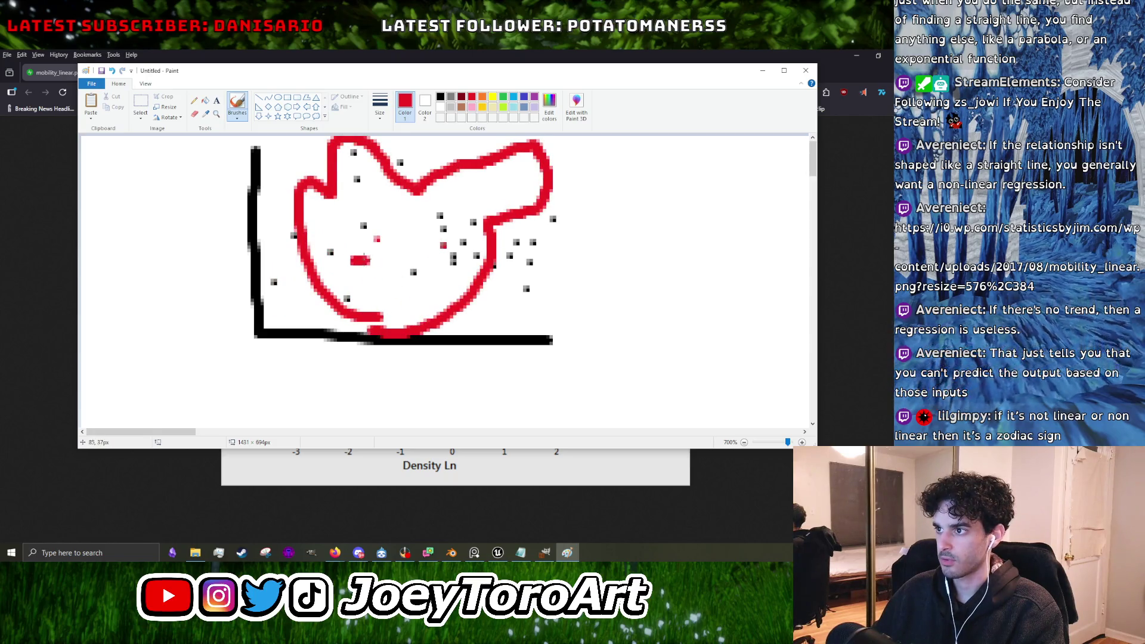
{"action": "mouse_move", "coordinate": [369, 260]}
{"action": "left_mouse_down"}
{"action": "mouse_move", "coordinate": [363, 276]}
{"action": "mouse_move", "coordinate": [421, 320]}
{"action": "left_mouse_up"}
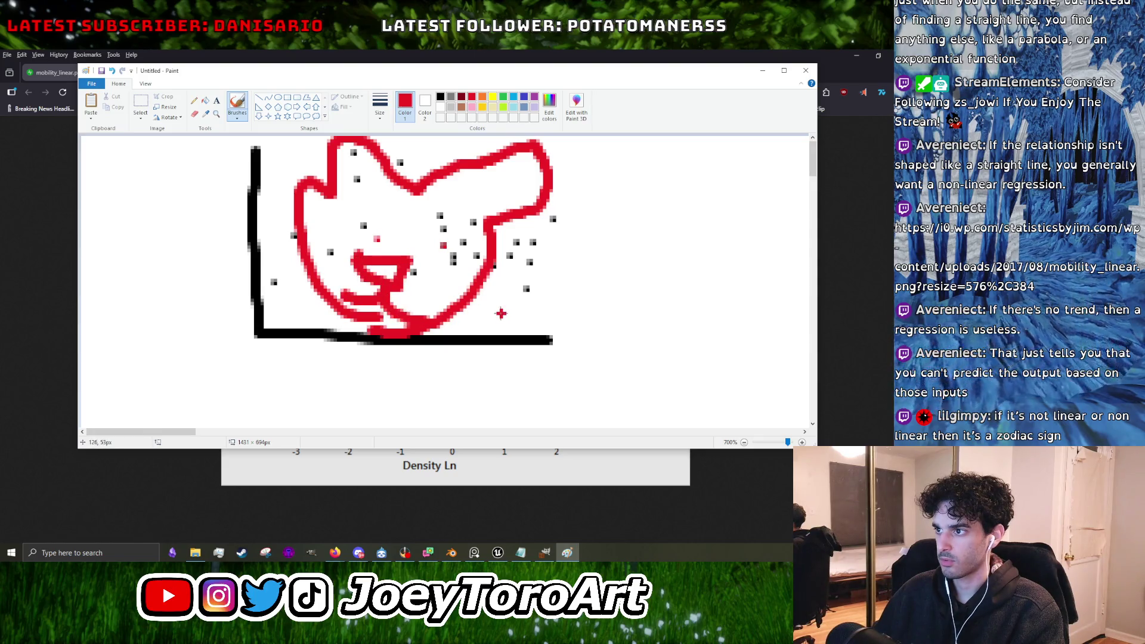
{"action": "key", "text": "ctrl+z"}
{"action": "key", "text": "ctrl+z"}
{"action": "key", "text": "ctrl+z"}
{"action": "key", "text": "ctrl+z"}
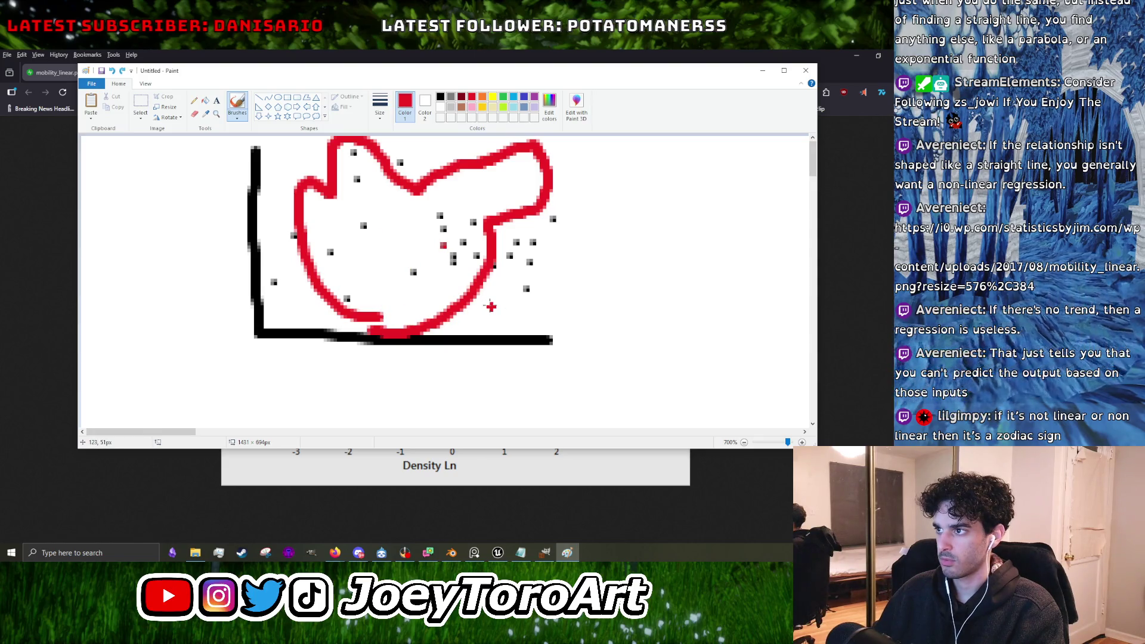
{"action": "key", "text": "ctrl+z"}
{"action": "key", "text": "ctrl+z"}
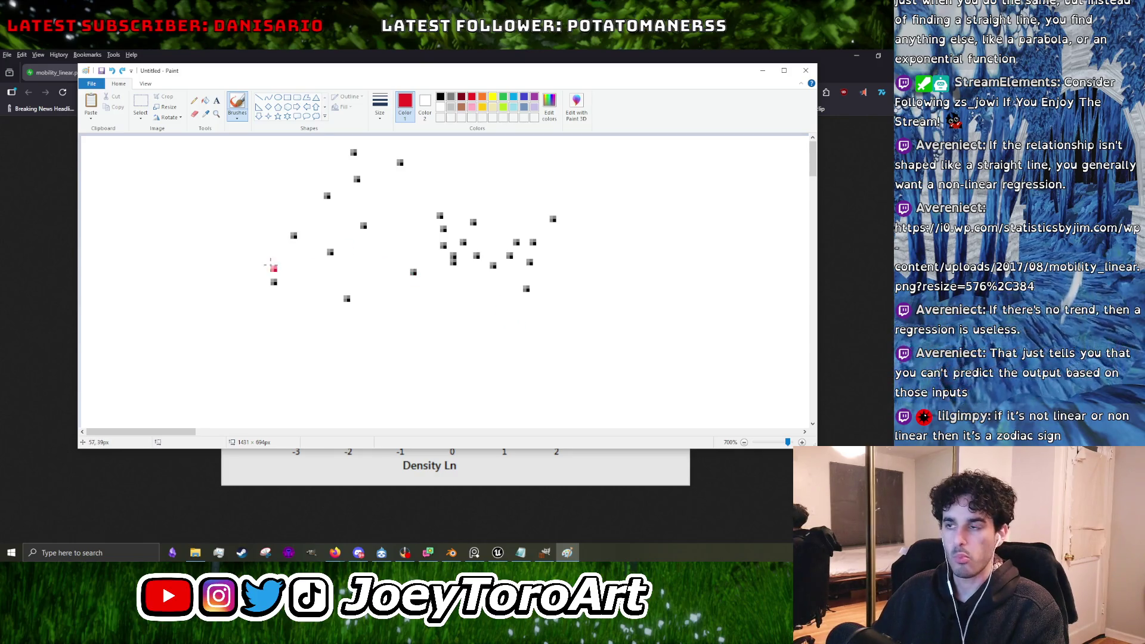
{"action": "left_click_drag", "start_coordinate": [271, 266], "coordinate": [770, 277]}
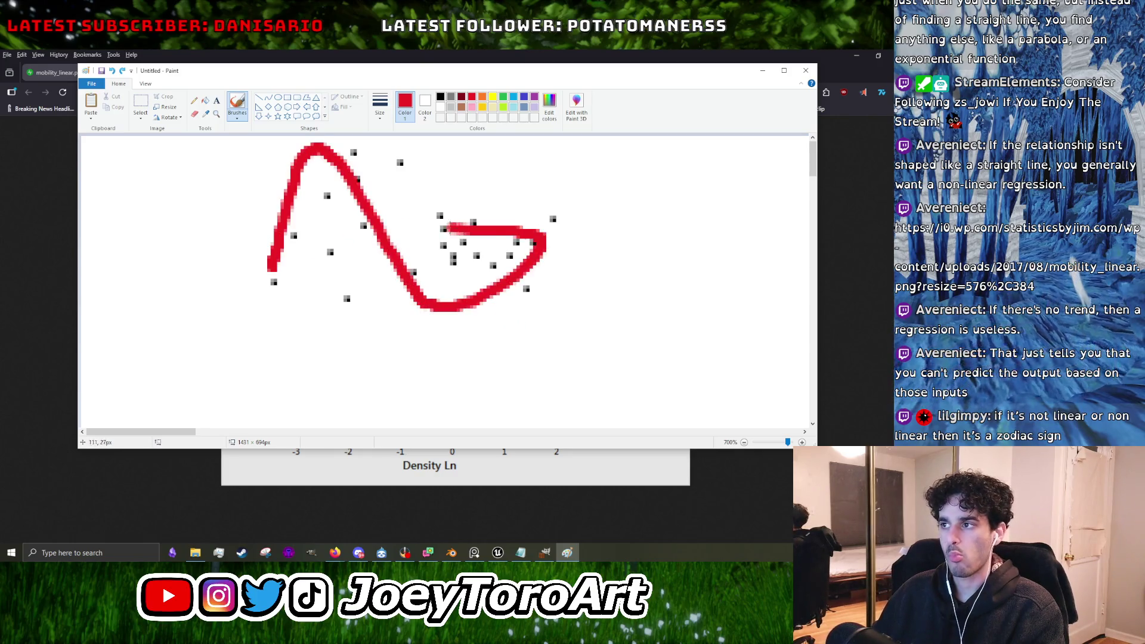
Close the Paint drawing without saving and return to GIMP's fence texture.
{"action": "left_click", "coordinate": [784, 71]}
{"action": "left_click", "coordinate": [893, 60]}
{"action": "left_click", "coordinate": [455, 301]}
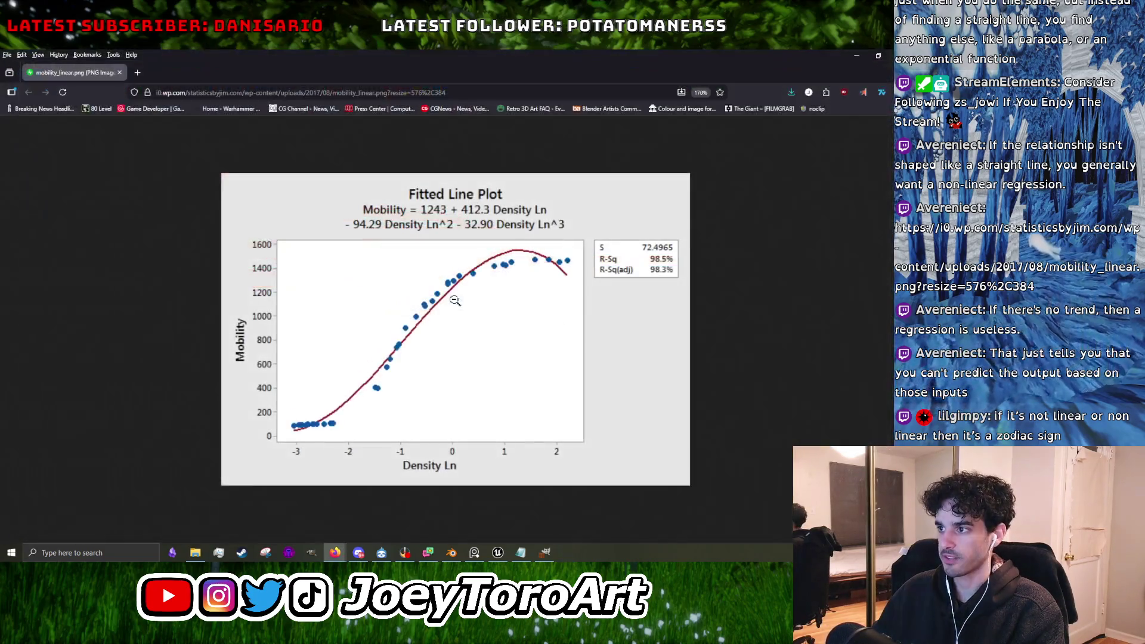
{"action": "key", "text": "alt+Tab"}
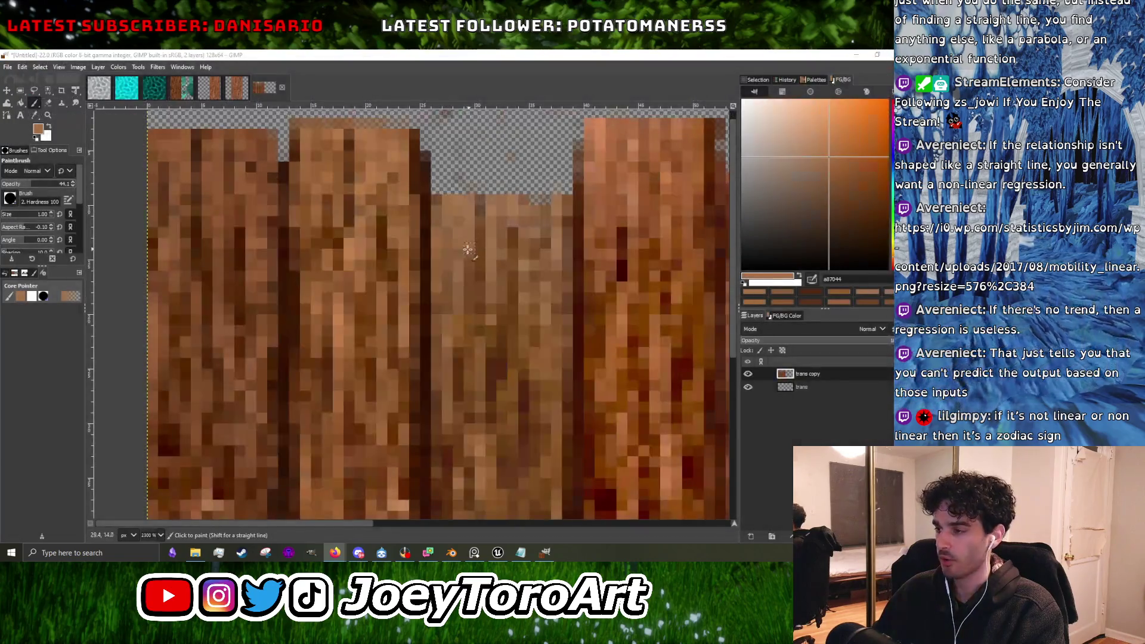
Zoom in on the planks and sample dark brown and near-black red tones from the grain.
{"action": "scroll", "coordinate": [429, 270], "scroll_direction": "up", "scroll_amount": 1}
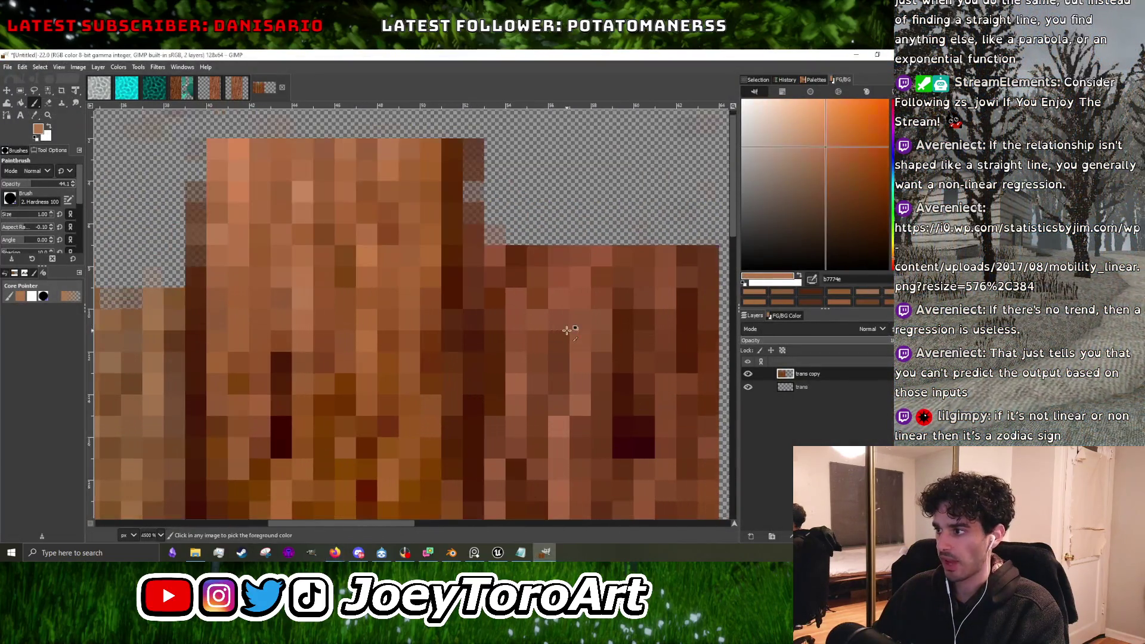
{"action": "scroll", "coordinate": [197, 179], "scroll_direction": "down", "scroll_amount": 1}
{"action": "left_click", "coordinate": [446, 297], "text": "ctrl"}
{"action": "scroll", "coordinate": [446, 297], "scroll_direction": "up", "scroll_amount": 1}
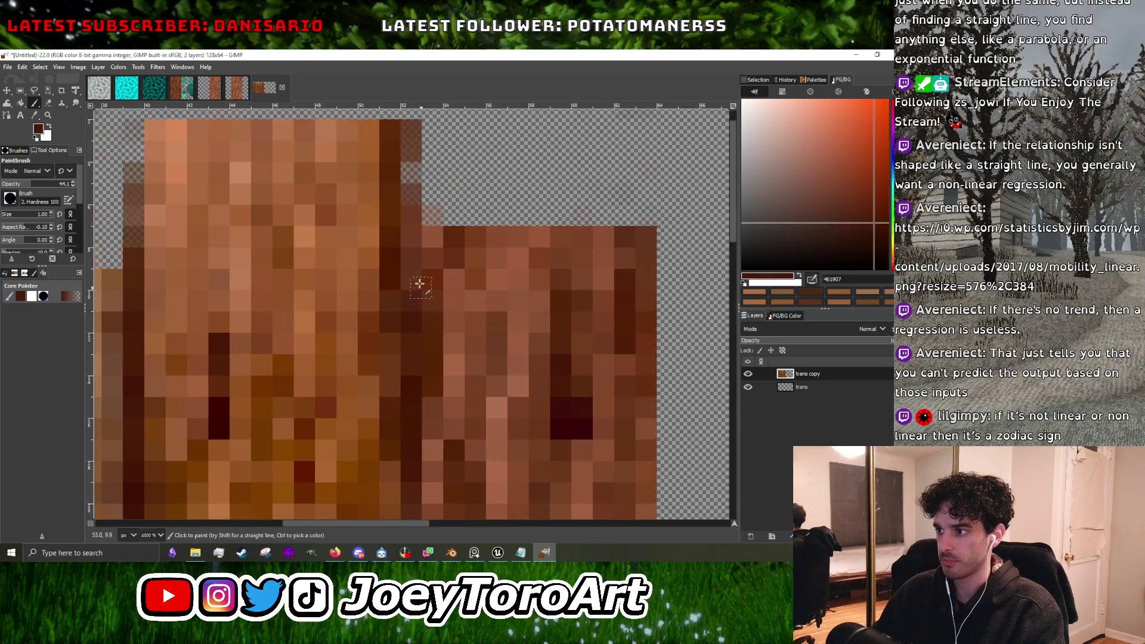
{"action": "scroll", "coordinate": [412, 310], "scroll_direction": "down", "scroll_amount": 1}
{"action": "left_click", "coordinate": [327, 362], "text": "ctrl"}
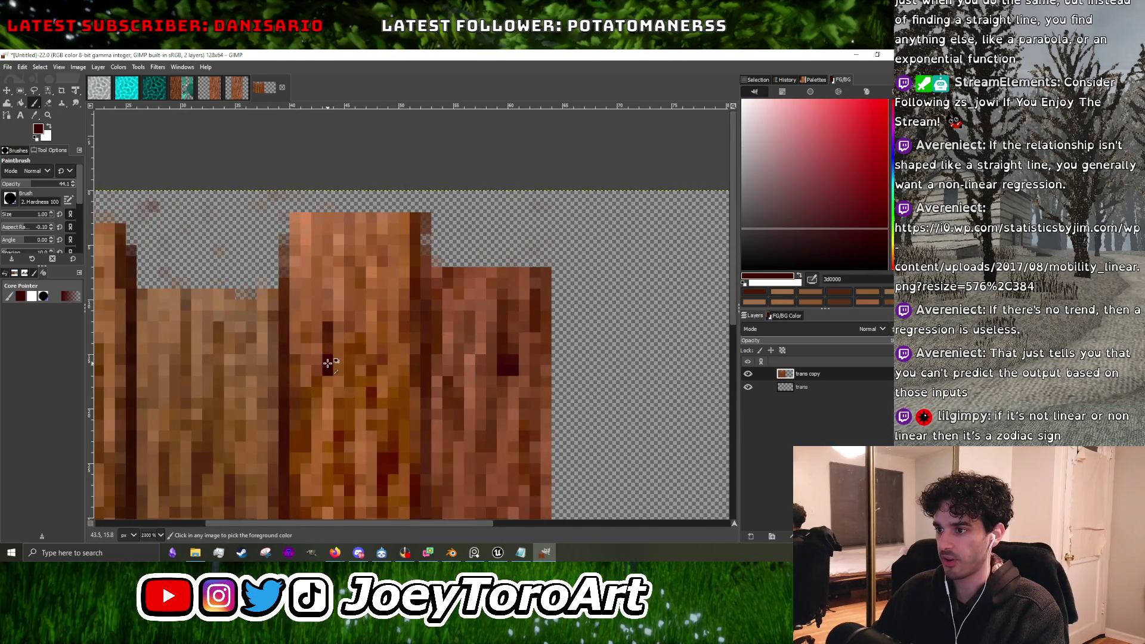
Settle on a deep reddish-brown sampled from a plank's dark grain as the foreground colour.
{"action": "scroll", "coordinate": [405, 309], "scroll_direction": "up", "scroll_amount": 1}
{"action": "scroll", "coordinate": [441, 274], "scroll_direction": "down", "scroll_amount": 3}
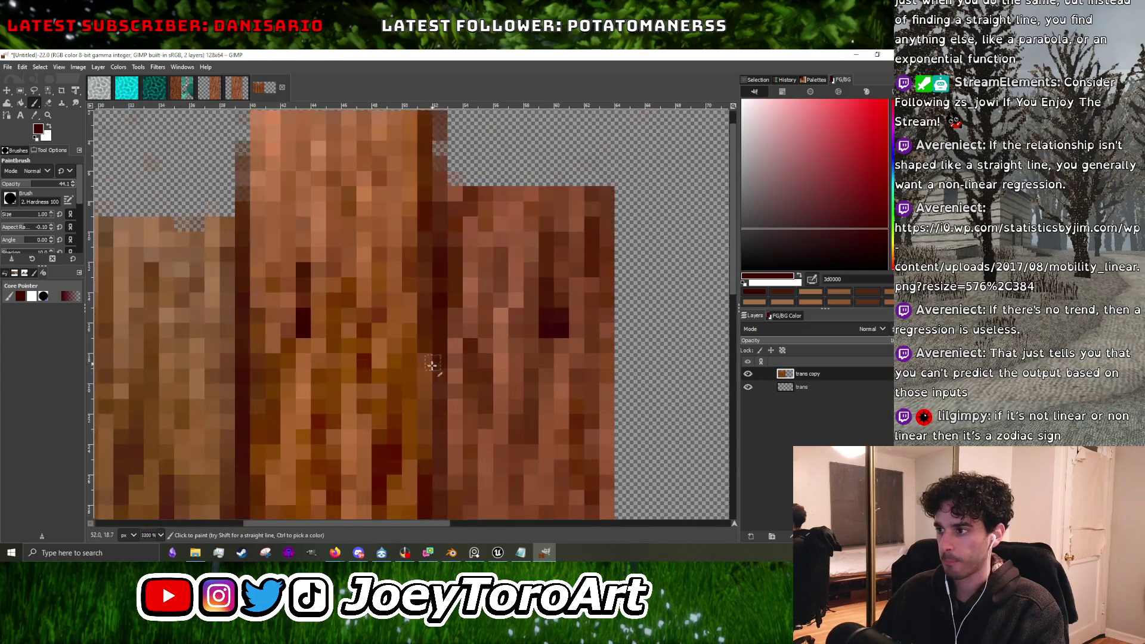
{"action": "scroll", "coordinate": [445, 355], "scroll_direction": "down", "scroll_amount": 1}
{"action": "scroll", "coordinate": [445, 355], "scroll_direction": "up", "scroll_amount": 1}
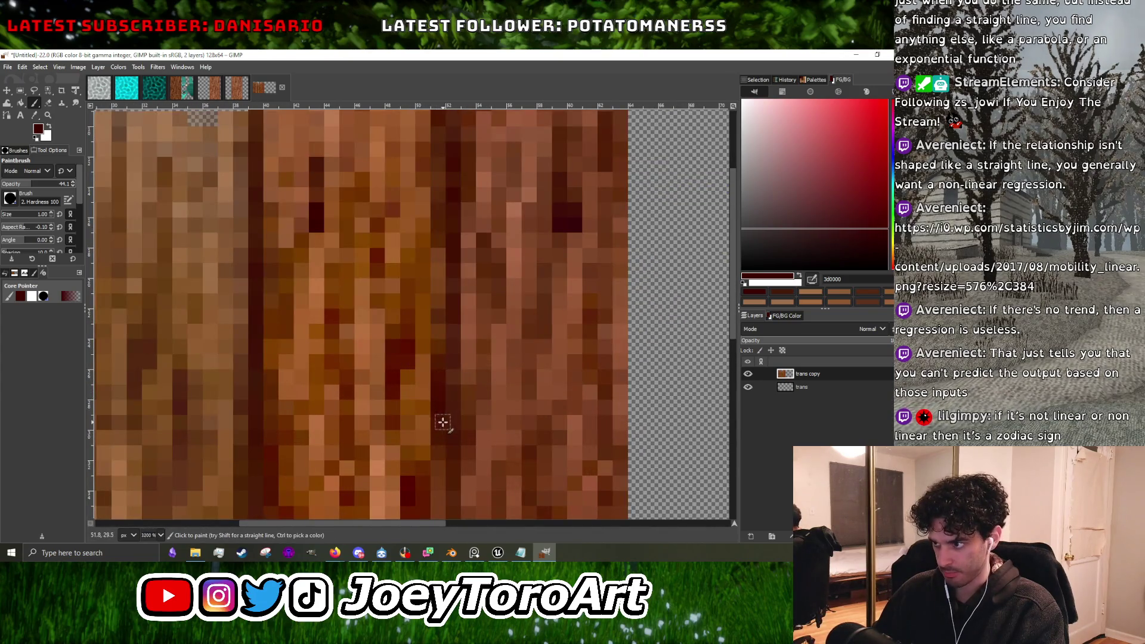
{"action": "scroll", "coordinate": [445, 370], "scroll_direction": "down", "scroll_amount": 1}
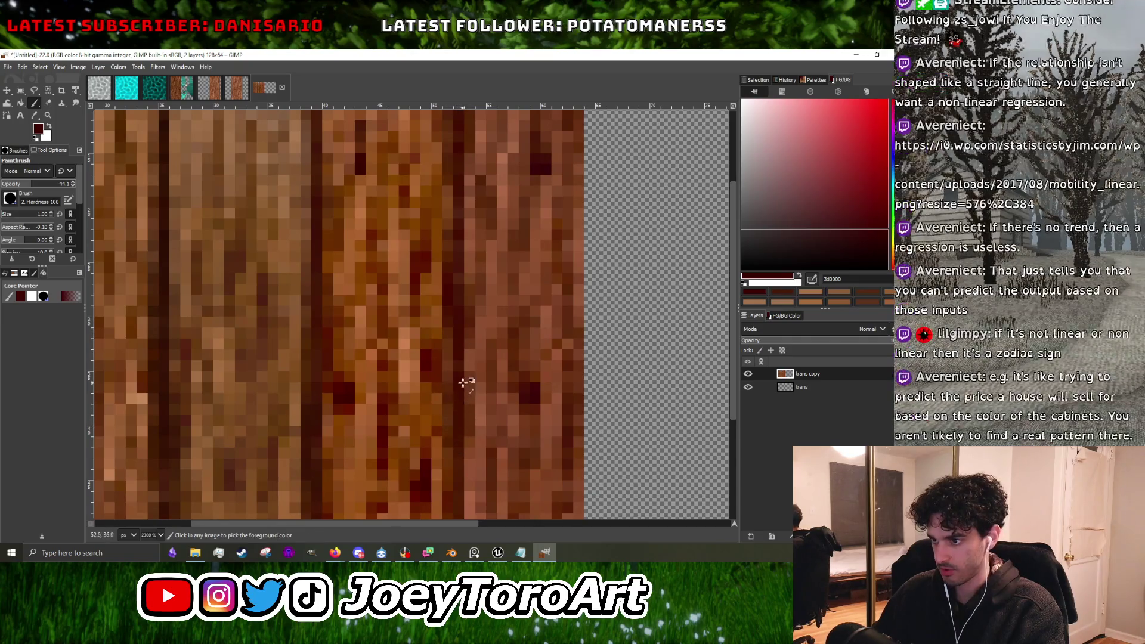
{"action": "scroll", "coordinate": [460, 413], "scroll_direction": "up", "scroll_amount": 1}
{"action": "scroll", "coordinate": [460, 375], "scroll_direction": "down", "scroll_amount": 3}
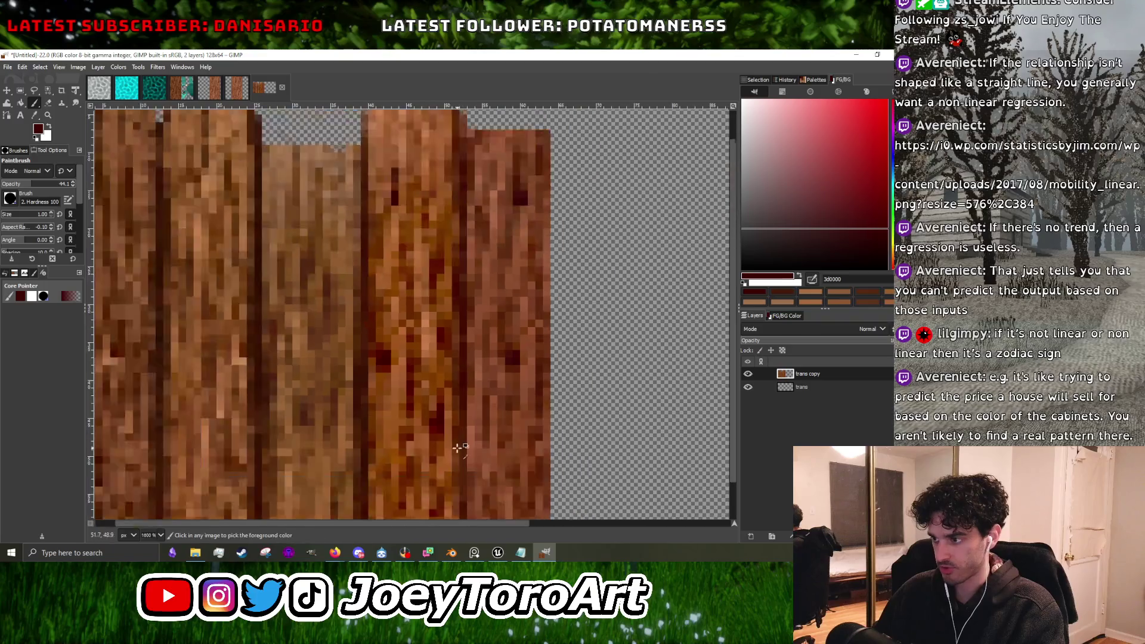
{"action": "scroll", "coordinate": [462, 400], "scroll_direction": "up", "scroll_amount": 4}
{"action": "scroll", "coordinate": [456, 435], "scroll_direction": "down", "scroll_amount": 4}
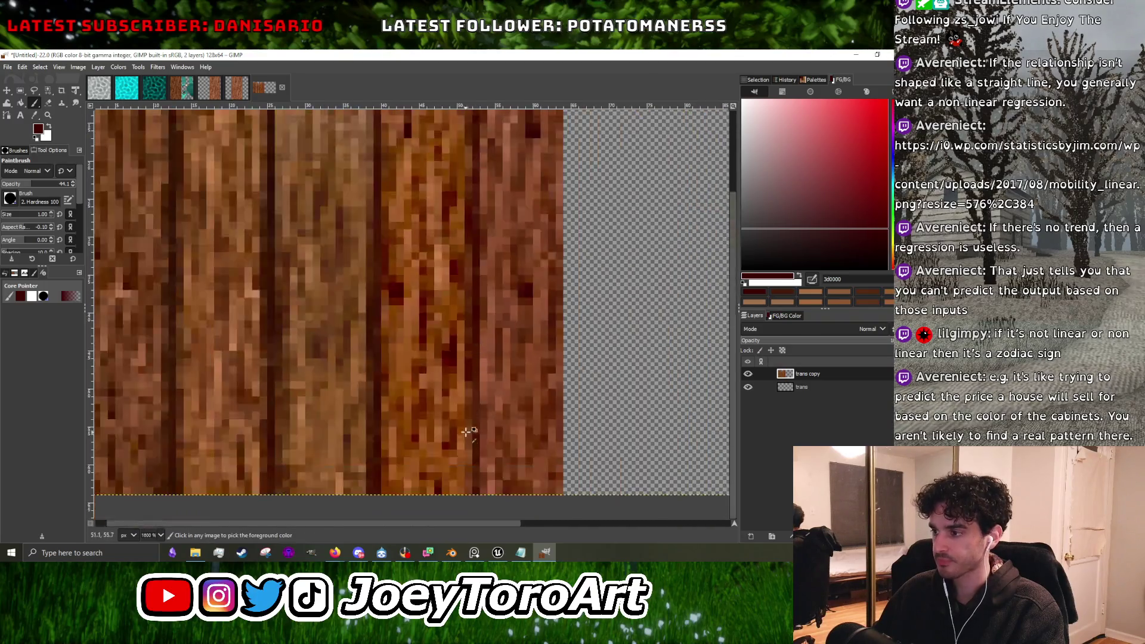
{"action": "scroll", "coordinate": [475, 322], "scroll_direction": "up", "scroll_amount": 4}
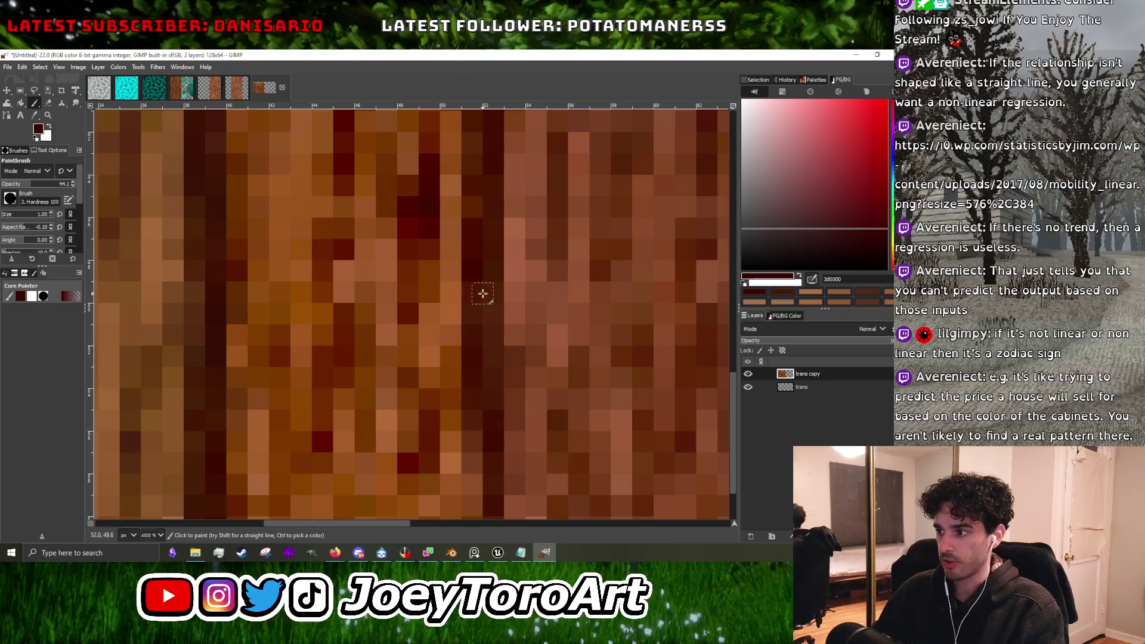
{"action": "scroll", "coordinate": [484, 389], "scroll_direction": "down", "scroll_amount": 5}
{"action": "scroll", "coordinate": [435, 391], "scroll_direction": "up", "scroll_amount": 4}
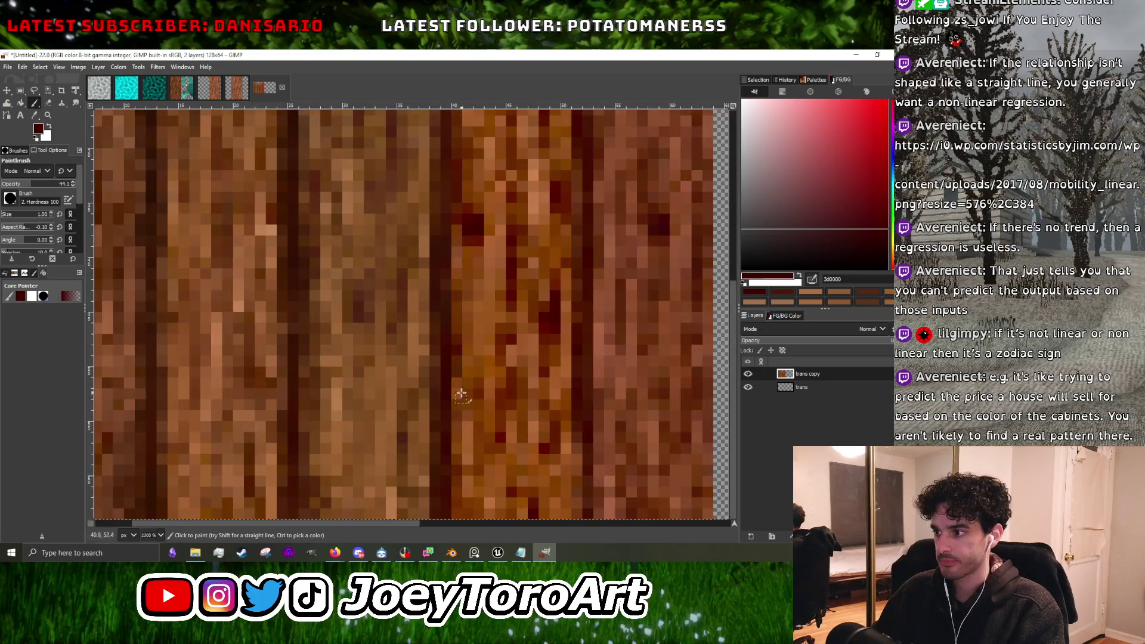
{"action": "scroll", "coordinate": [466, 365], "scroll_direction": "down", "scroll_amount": 2}
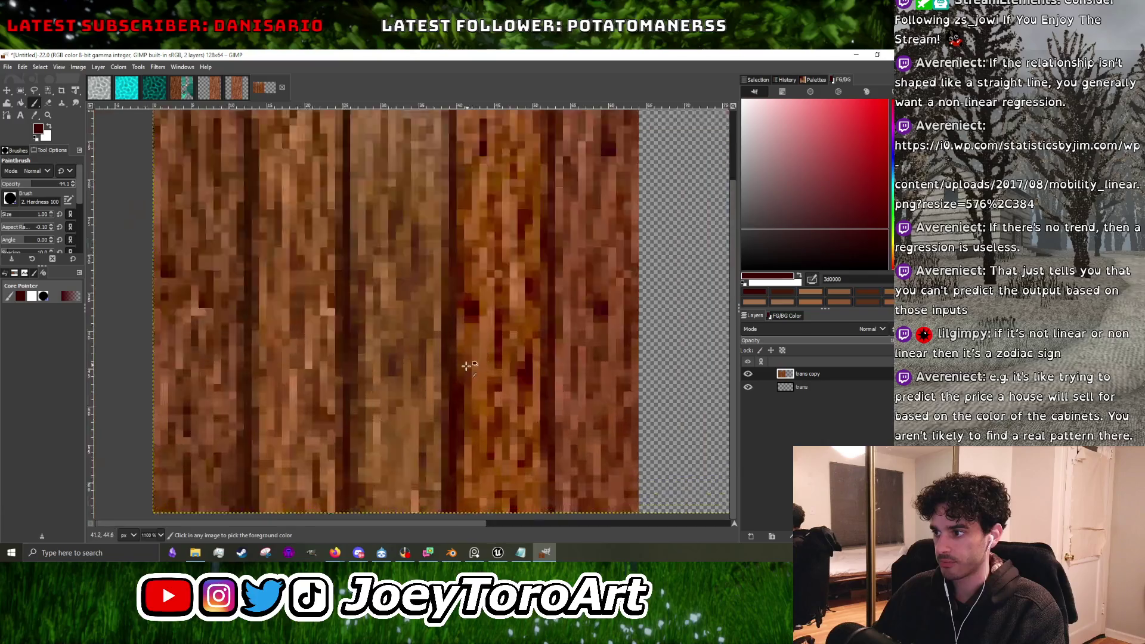
{"action": "scroll", "coordinate": [466, 365], "scroll_direction": "up", "scroll_amount": 3}
{"action": "left_click", "coordinate": [455, 388], "text": "ctrl"}
Sample several plank tones in turn: very dark grain, warm brown, muted mid-brown, light tan.
{"action": "left_click", "coordinate": [447, 425], "text": "ctrl"}
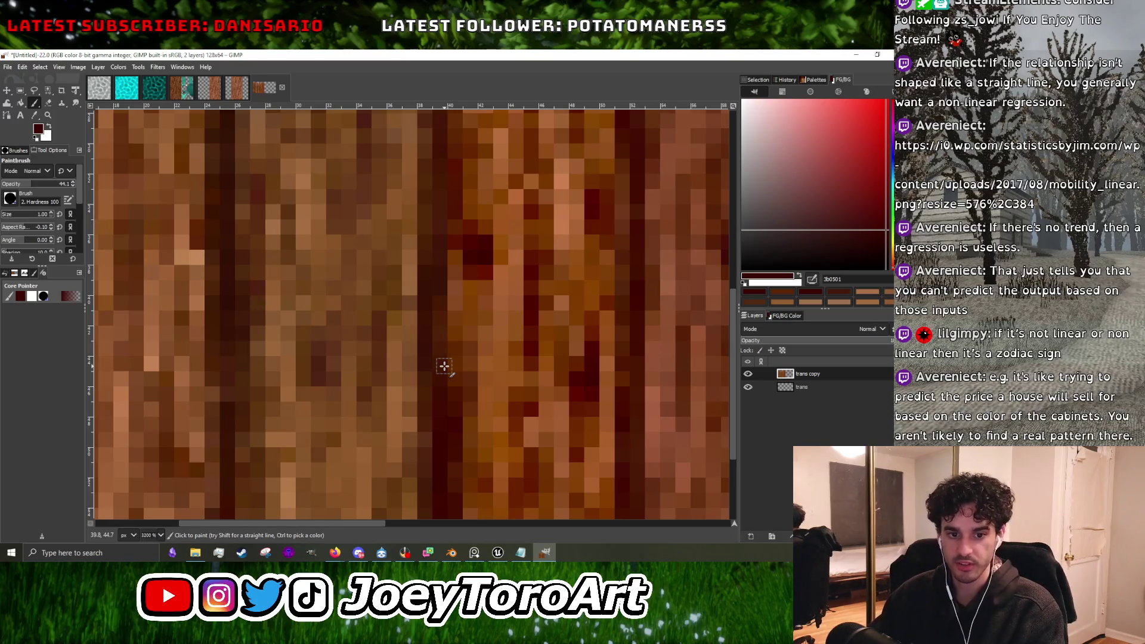
{"action": "scroll", "coordinate": [444, 366], "scroll_direction": "down", "scroll_amount": 7}
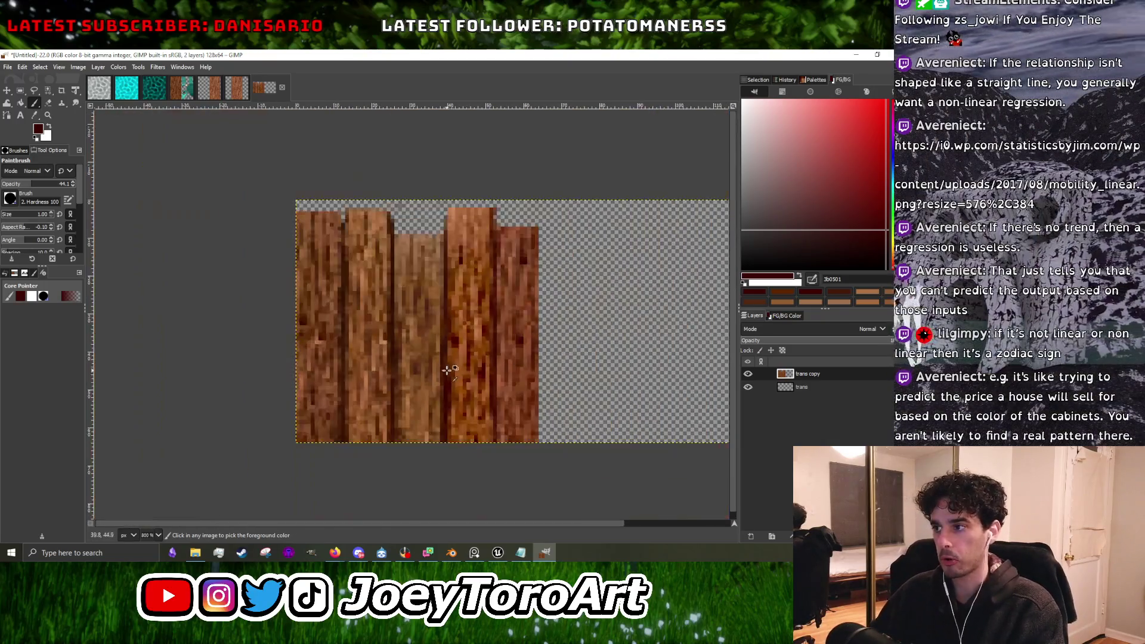
{"action": "scroll", "coordinate": [444, 366], "scroll_direction": "up", "scroll_amount": 6}
{"action": "left_click", "coordinate": [464, 350], "text": "ctrl"}
{"action": "scroll", "coordinate": [431, 327], "scroll_direction": "down", "scroll_amount": 6}
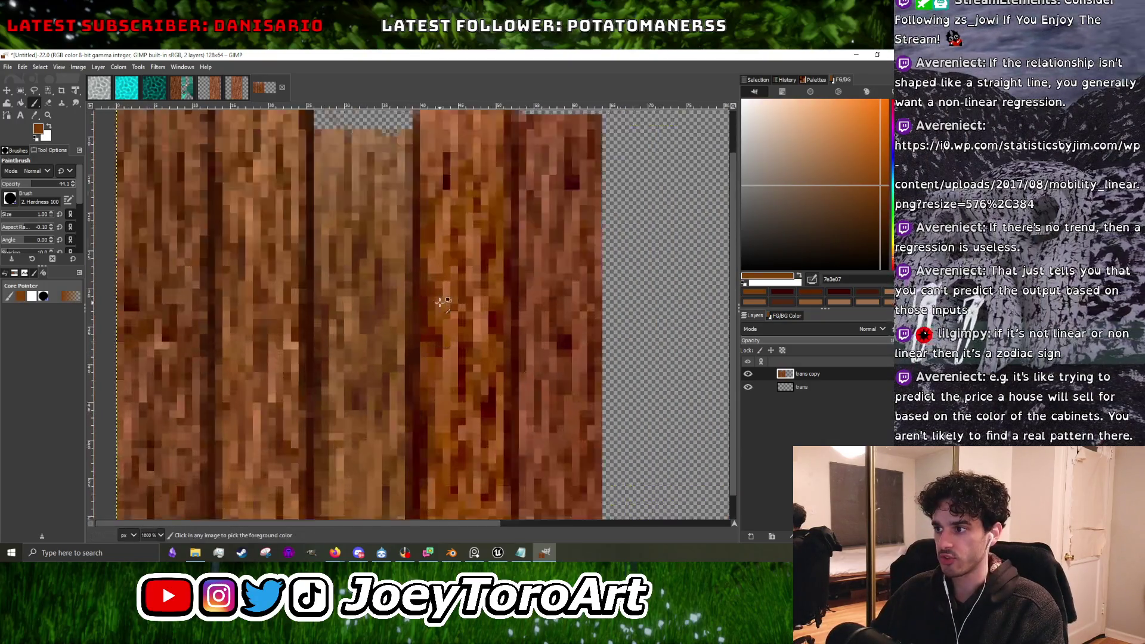
{"action": "scroll", "coordinate": [430, 327], "scroll_direction": "up", "scroll_amount": 6}
{"action": "scroll", "coordinate": [417, 297], "scroll_direction": "down", "scroll_amount": 6}
{"action": "scroll", "coordinate": [401, 310], "scroll_direction": "up", "scroll_amount": 6}
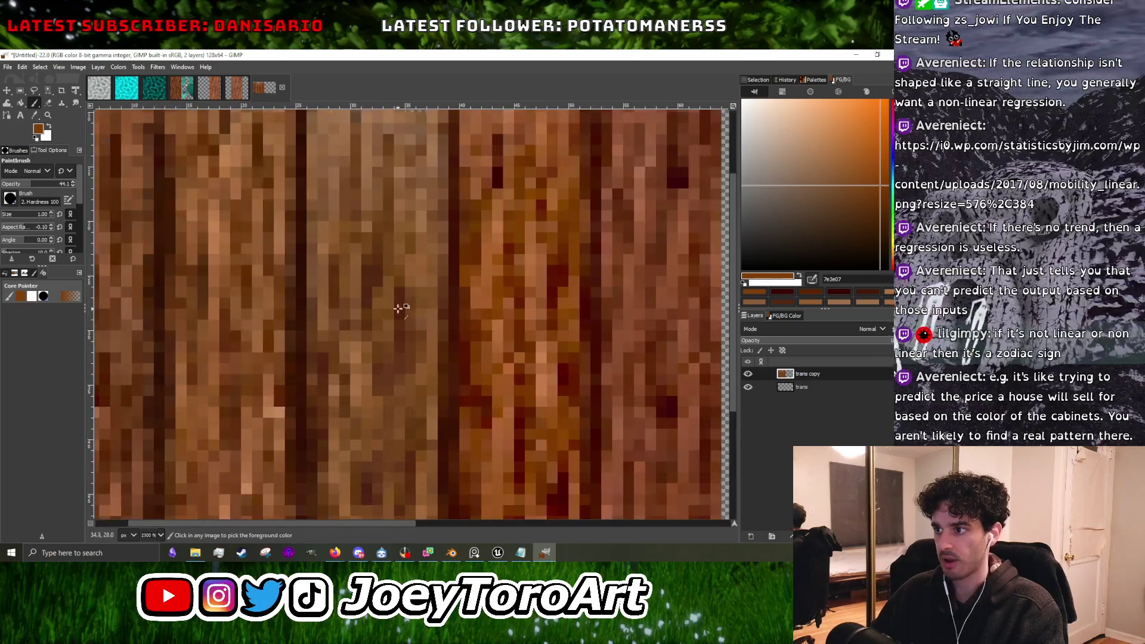
{"action": "left_click", "coordinate": [402, 309], "text": "ctrl"}
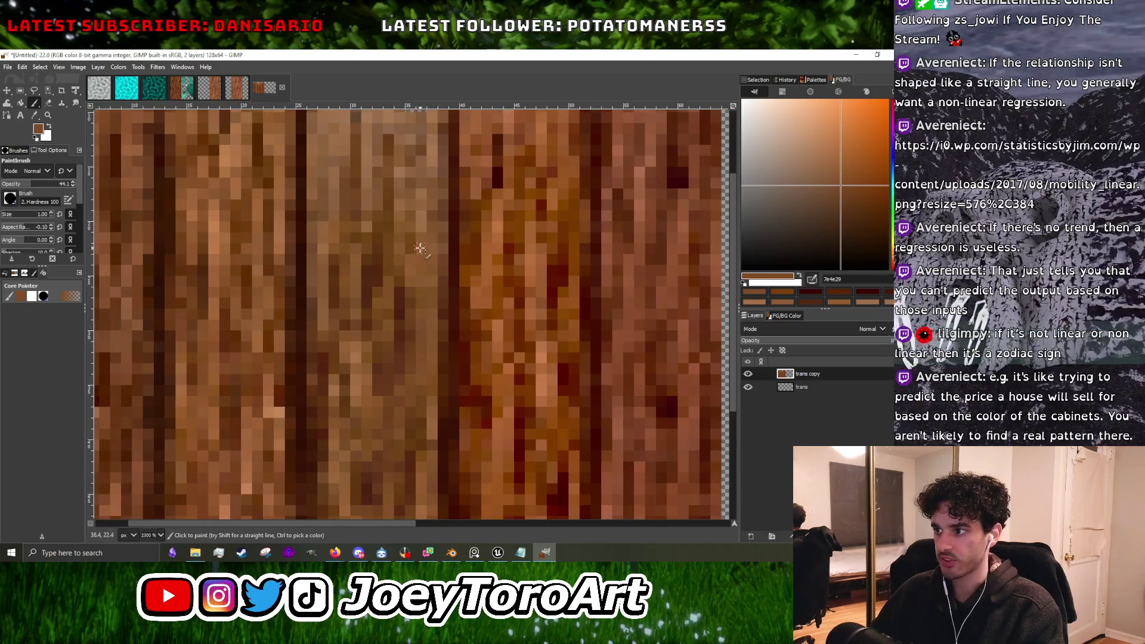
{"action": "scroll", "coordinate": [421, 249], "scroll_direction": "down", "scroll_amount": 6}
{"action": "scroll", "coordinate": [422, 300], "scroll_direction": "up", "scroll_amount": 6}
{"action": "left_click", "coordinate": [378, 292], "text": "ctrl"}
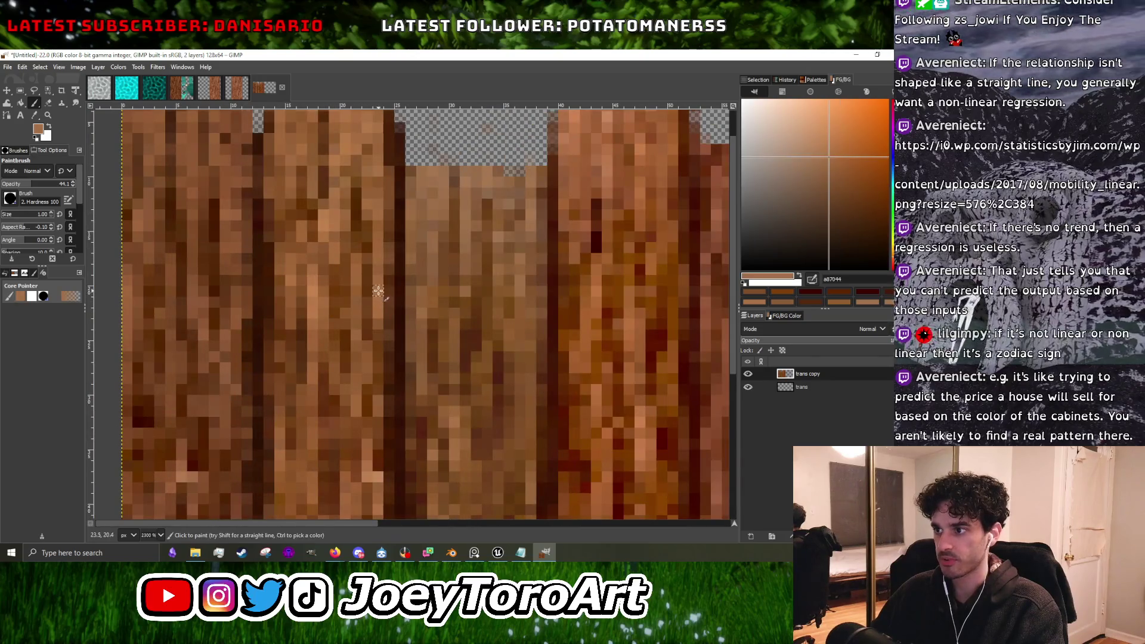
{"action": "scroll", "coordinate": [353, 255], "scroll_direction": "down", "scroll_amount": 3}
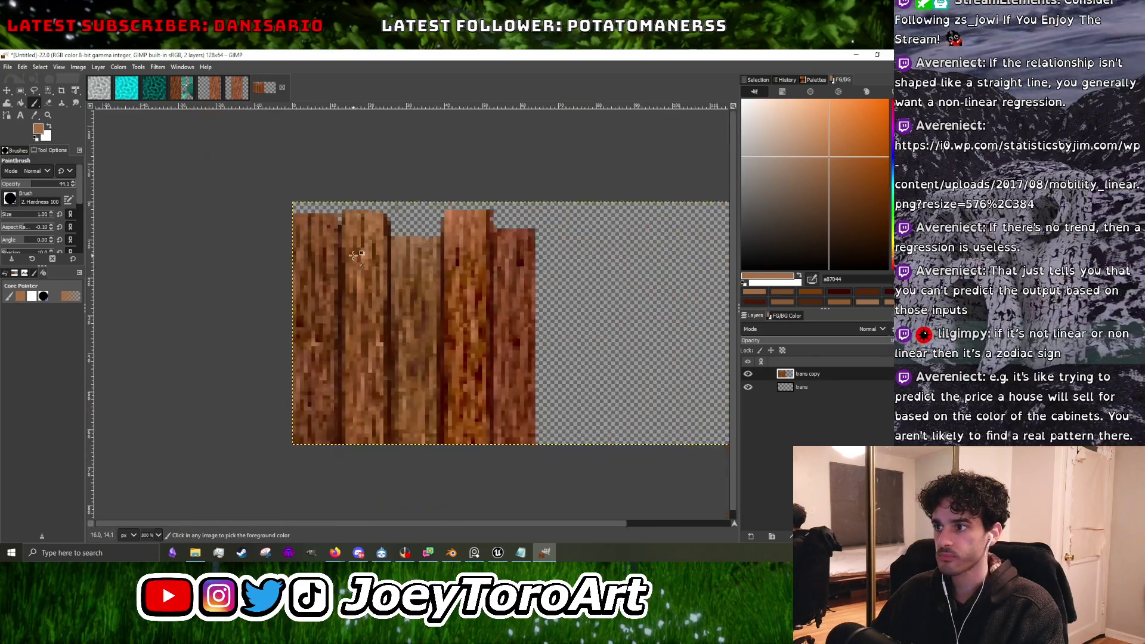
{"action": "scroll", "coordinate": [353, 255], "scroll_direction": "up", "scroll_amount": 3}
{"action": "scroll", "coordinate": [339, 258], "scroll_direction": "down", "scroll_amount": 3}
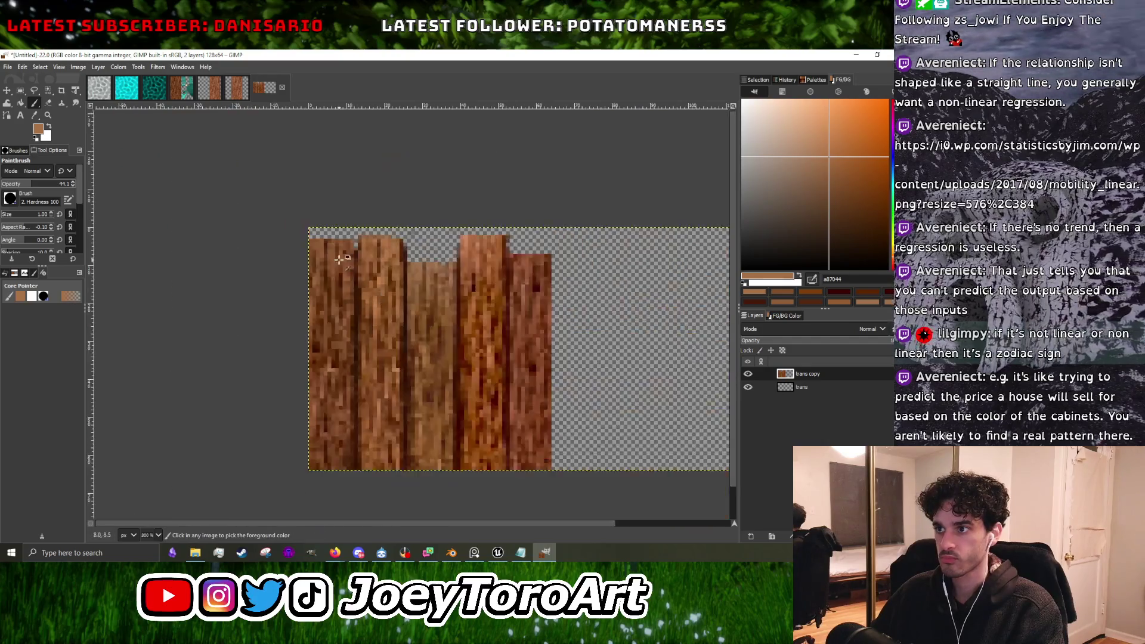
{"action": "scroll", "coordinate": [339, 259], "scroll_direction": "up", "scroll_amount": 3}
Sample dark wood browns, then pick a lighter brown and paint lighter pixels across the planks.
{"action": "left_click", "coordinate": [375, 309], "text": "ctrl"}
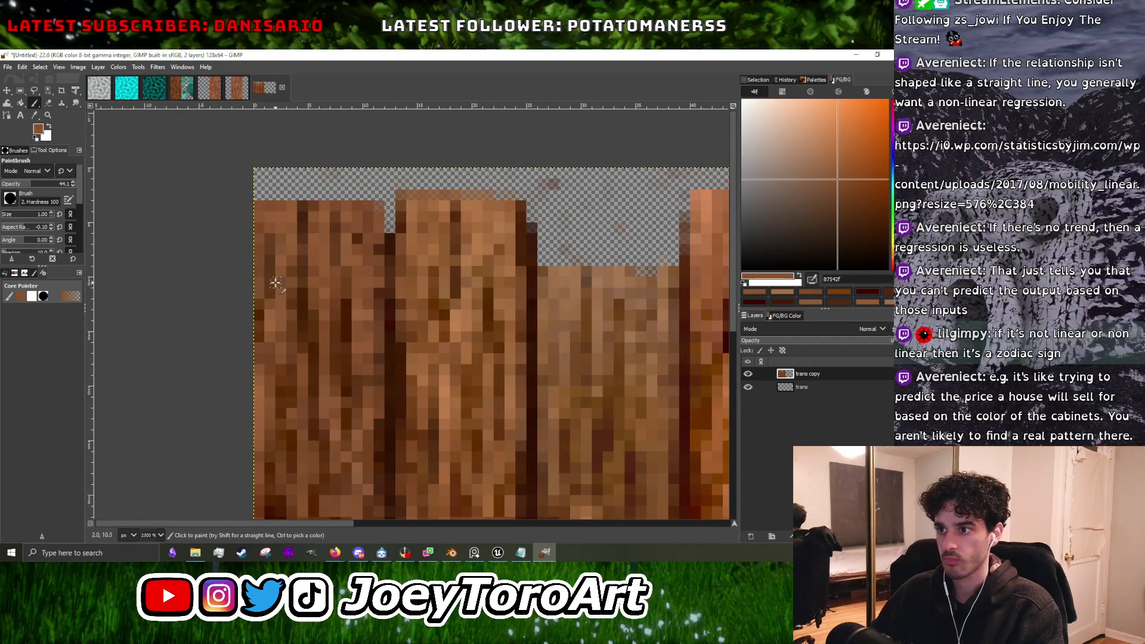
{"action": "scroll", "coordinate": [271, 228], "scroll_direction": "down", "scroll_amount": 3}
{"action": "scroll", "coordinate": [293, 236], "scroll_direction": "up", "scroll_amount": 4}
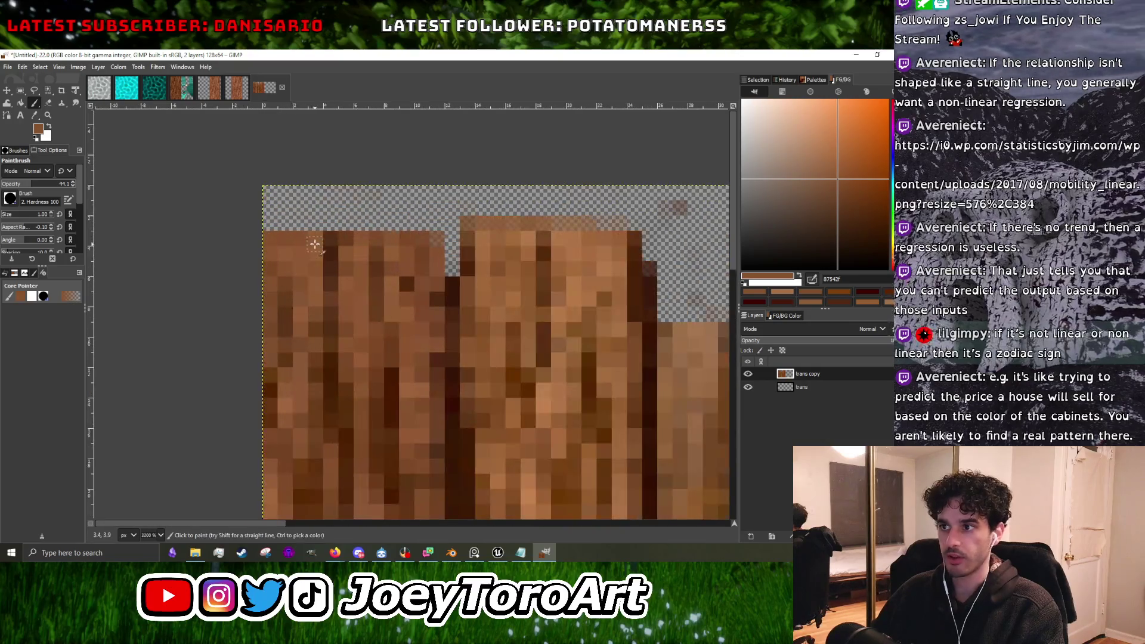
{"action": "left_click", "coordinate": [312, 256], "text": "ctrl"}
{"action": "left_click", "coordinate": [829, 169]}
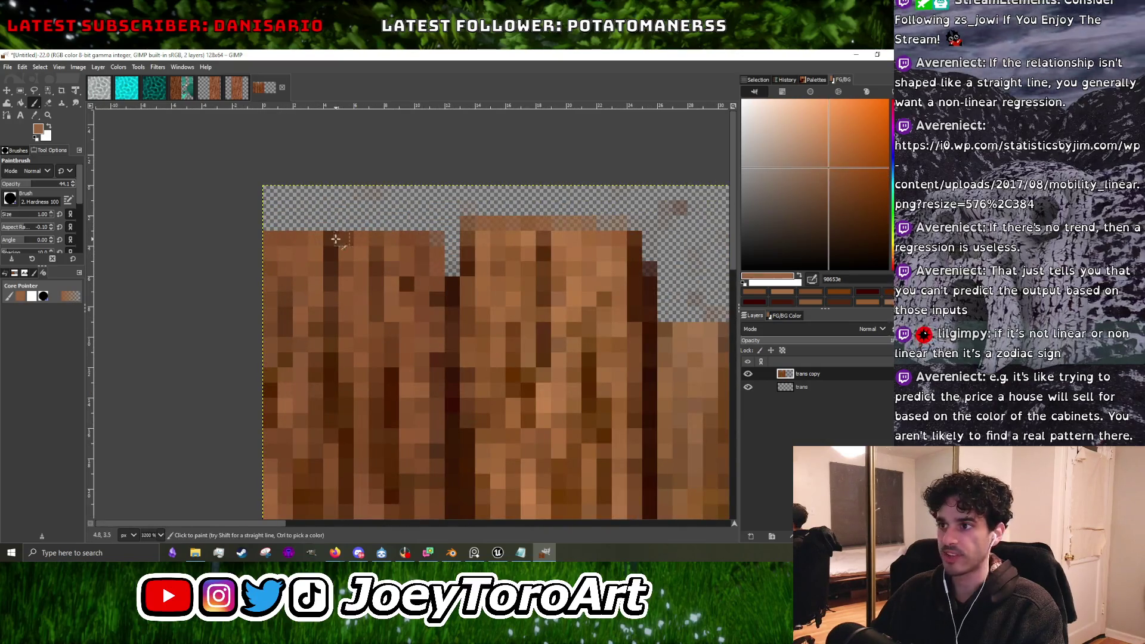
{"action": "left_click_drag", "start_coordinate": [342, 249], "coordinate": [425, 256]}
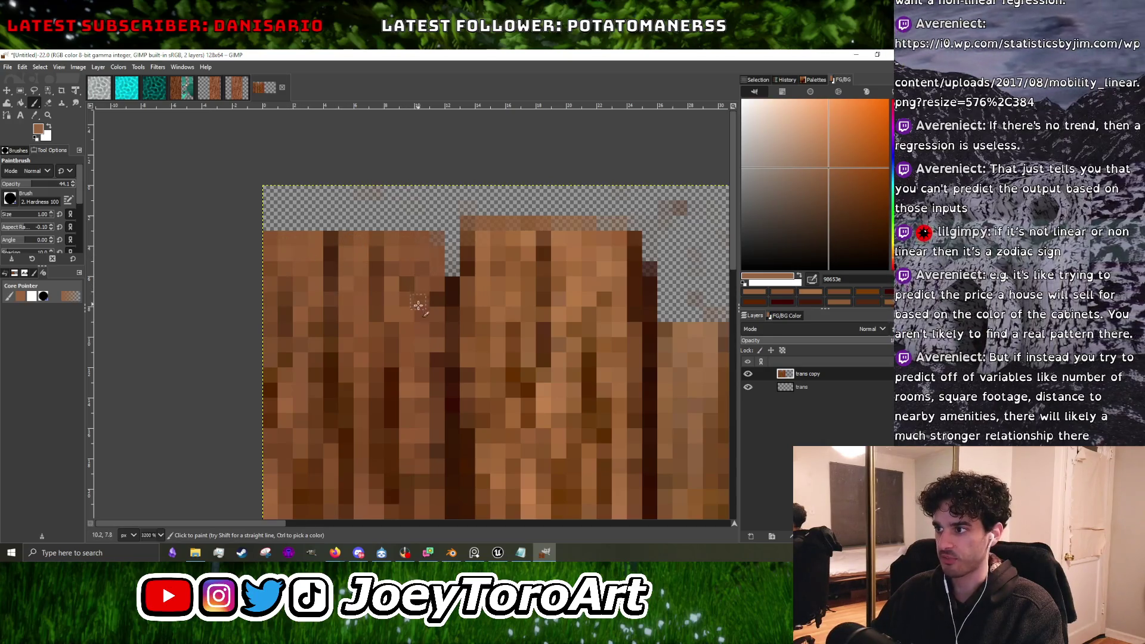
Sample orange and light orange wood tones, then adjust the colour to a paler peach.
{"action": "scroll", "coordinate": [418, 298], "scroll_direction": "down", "scroll_amount": 5}
{"action": "scroll", "coordinate": [591, 326], "scroll_direction": "up", "scroll_amount": 5}
{"action": "scroll", "coordinate": [492, 280], "scroll_direction": "down", "scroll_amount": 2}
{"action": "scroll", "coordinate": [492, 281], "scroll_direction": "up", "scroll_amount": 2}
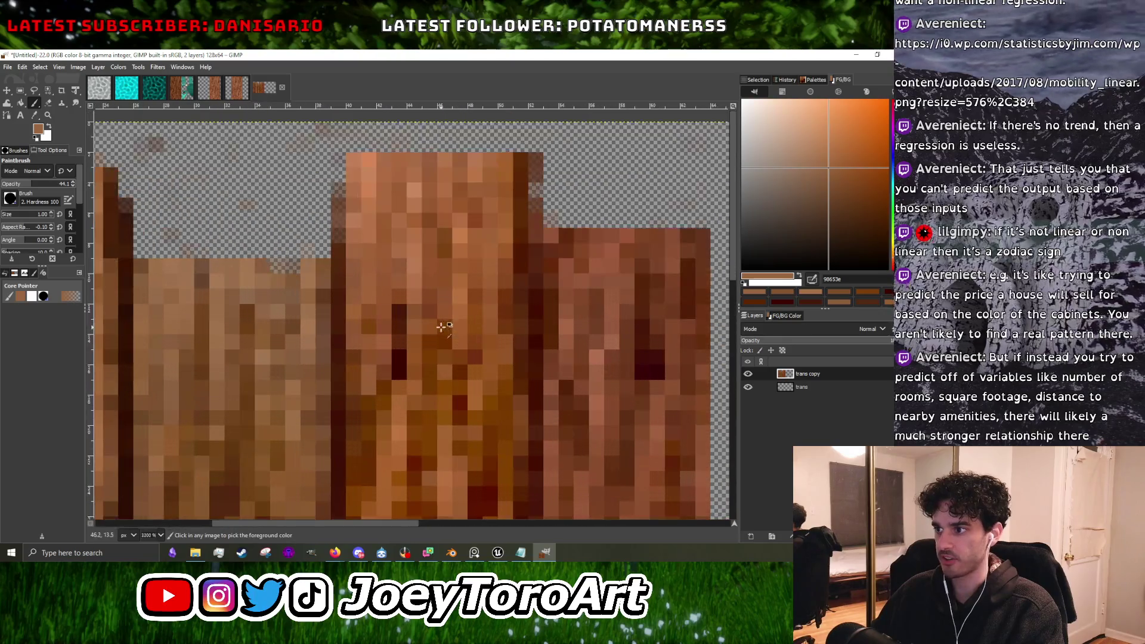
{"action": "left_click", "coordinate": [492, 280], "text": "ctrl"}
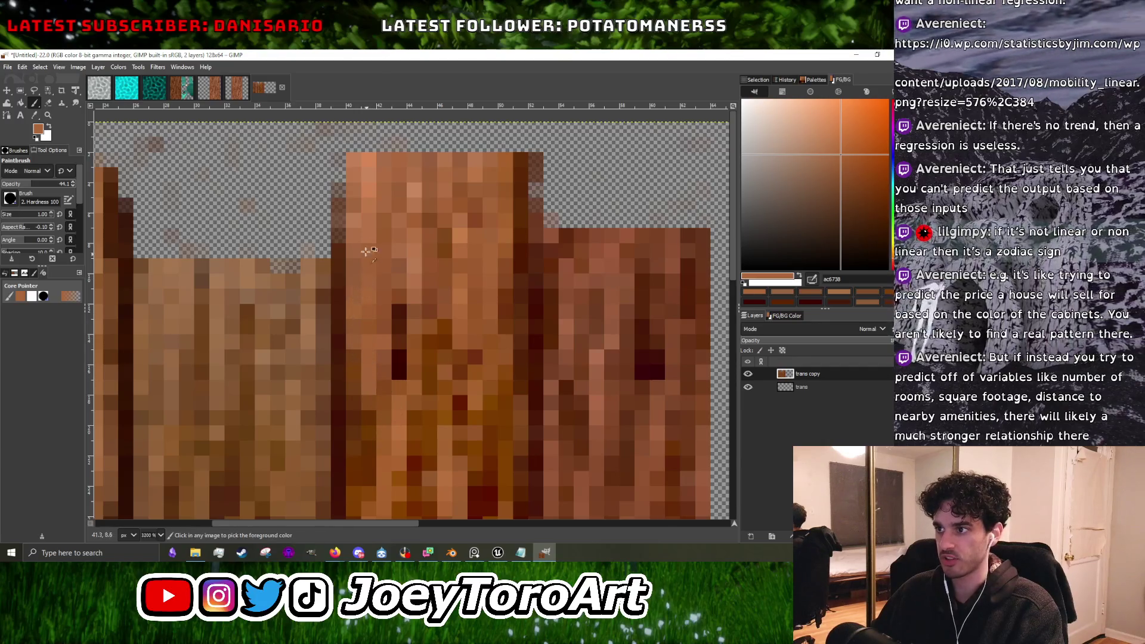
{"action": "left_click", "coordinate": [368, 194], "text": "ctrl"}
{"action": "scroll", "coordinate": [368, 194], "scroll_direction": "up", "scroll_amount": 3, "text": "ctrl"}
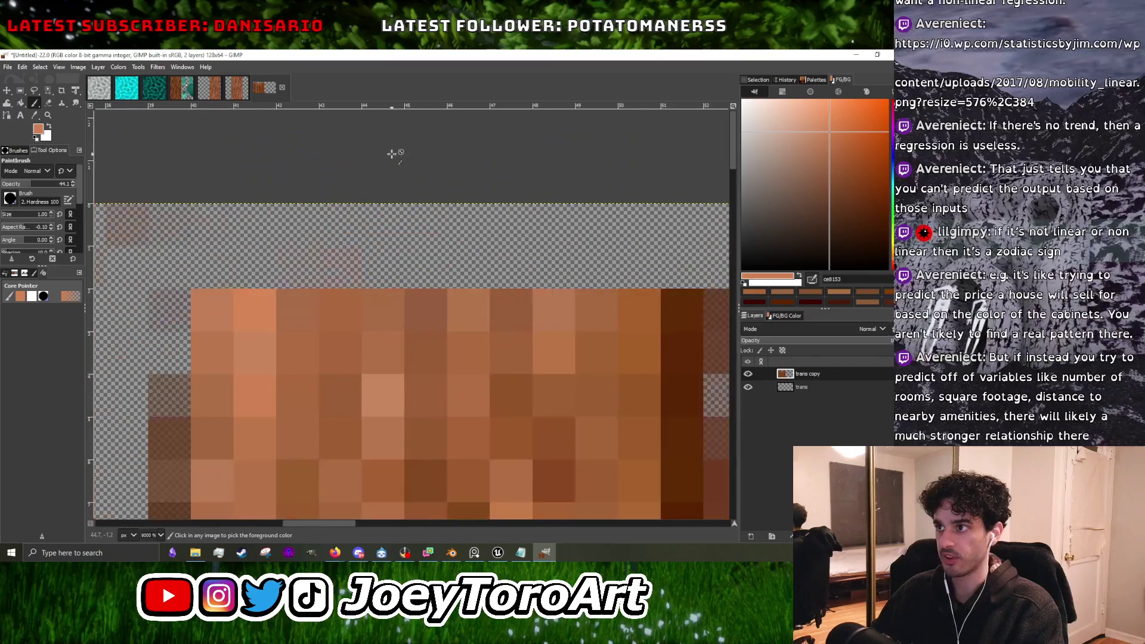
{"action": "left_click", "coordinate": [814, 126]}
Sample a greyish tan from the pale plank and adjust it to a lighter peach.
{"action": "scroll", "coordinate": [457, 333], "scroll_direction": "down", "scroll_amount": 2, "text": "ctrl"}
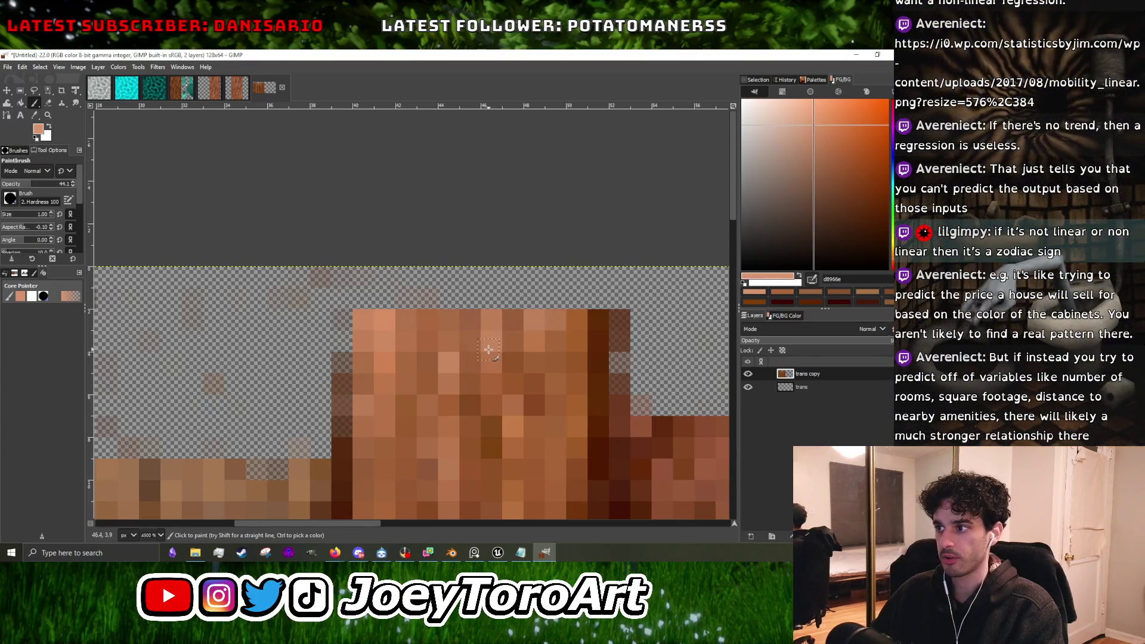
{"action": "scroll", "coordinate": [489, 349], "scroll_direction": "down", "scroll_amount": 2}
{"action": "scroll", "coordinate": [489, 348], "scroll_direction": "up", "scroll_amount": 1}
{"action": "left_click", "coordinate": [795, 150]}
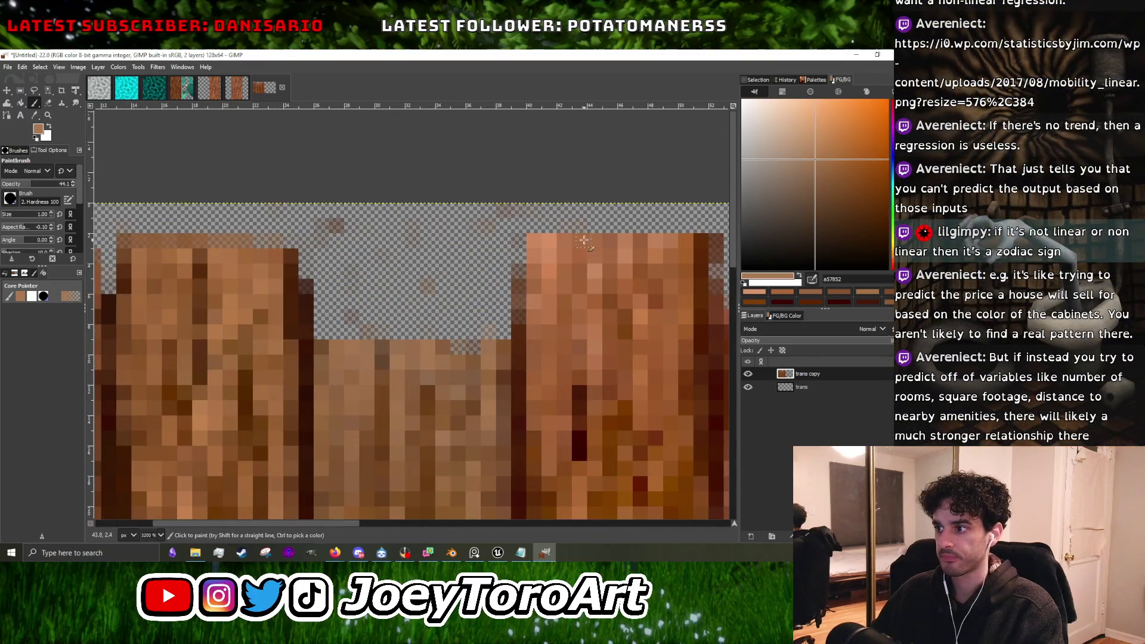
{"action": "left_click", "coordinate": [793, 136]}
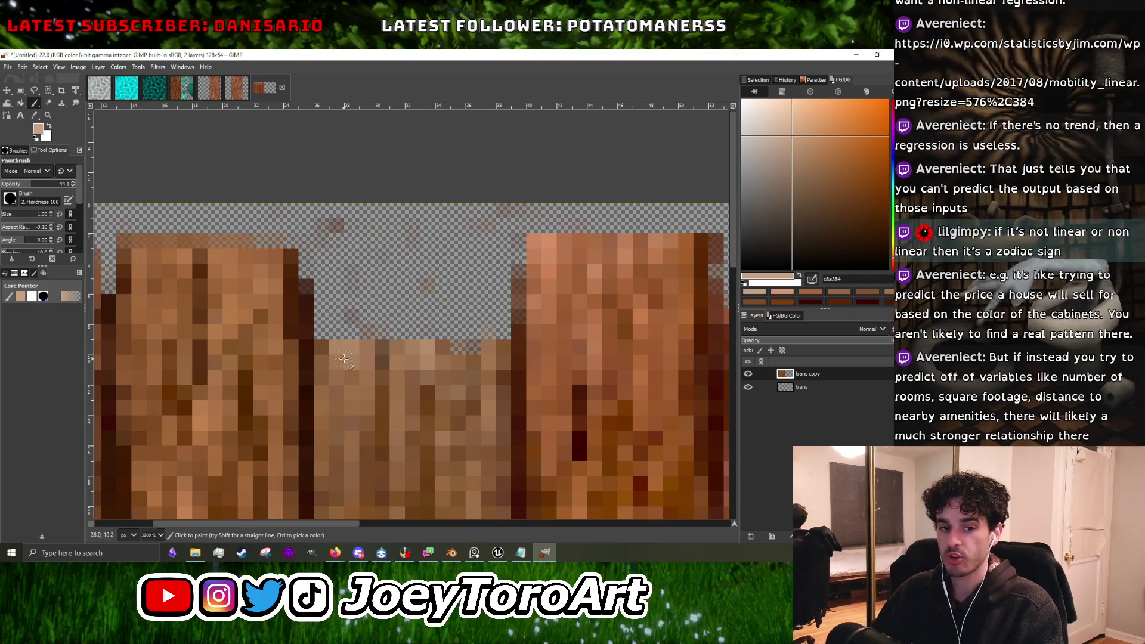
Paint lighter peach pixels down the pale plank and across neighbouring plank areas.
{"action": "scroll", "coordinate": [358, 358], "scroll_direction": "up", "scroll_amount": 2}
{"action": "left_click_drag", "start_coordinate": [309, 349], "coordinate": [309, 418]}
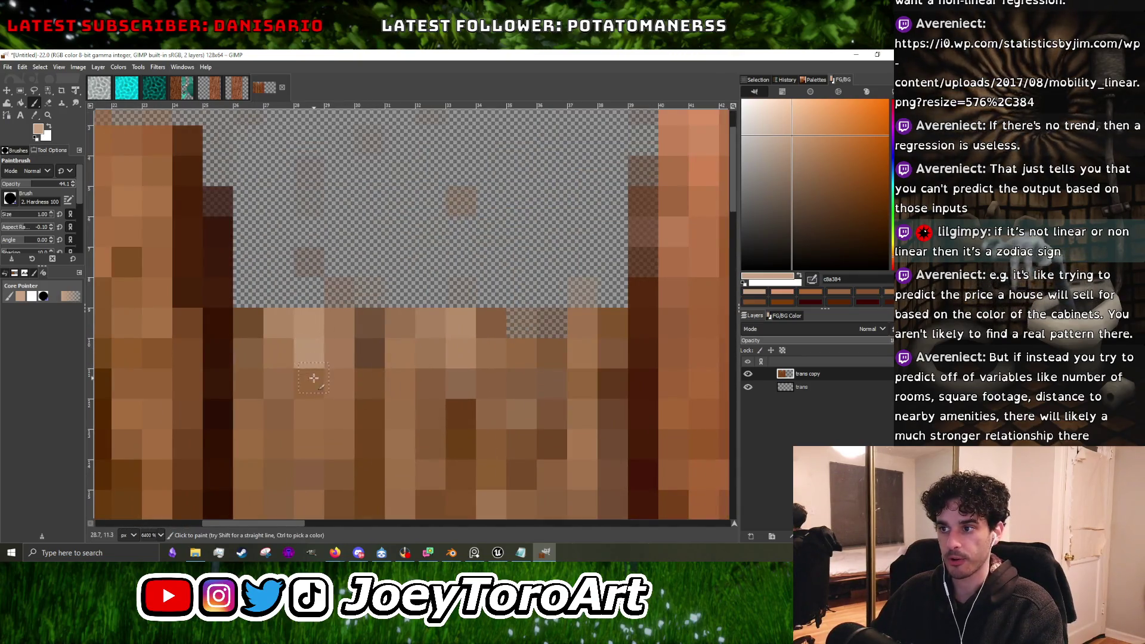
{"action": "left_click_drag", "start_coordinate": [269, 330], "coordinate": [247, 385]}
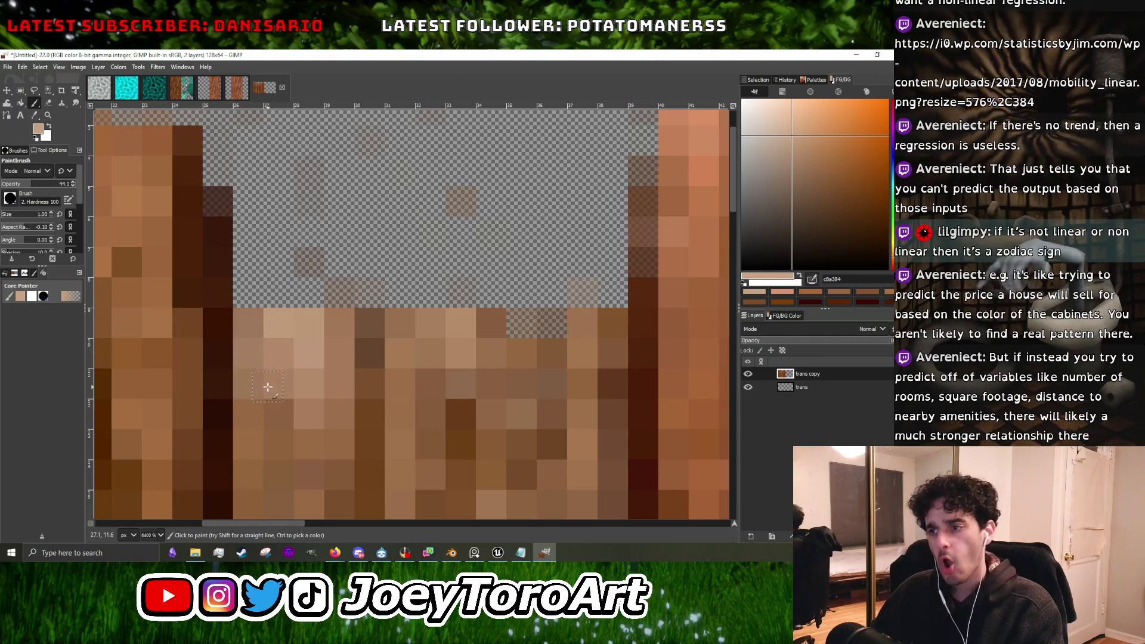
{"action": "left_click_drag", "start_coordinate": [470, 330], "coordinate": [491, 325]}
{"action": "left_click_drag", "start_coordinate": [461, 382], "coordinate": [477, 453]}
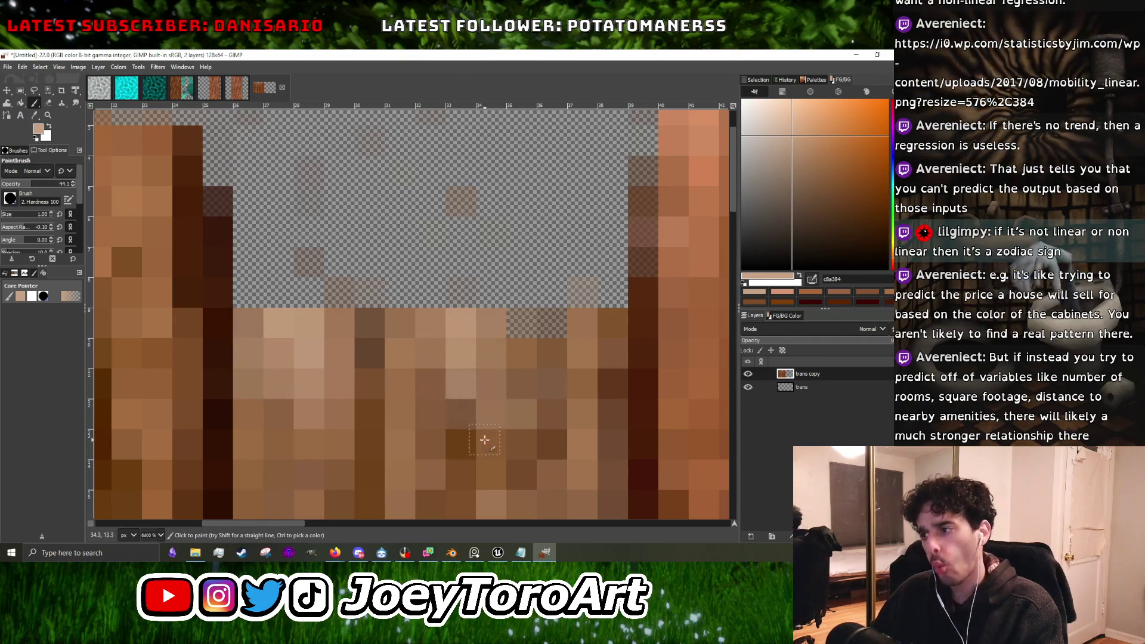
{"action": "left_click_drag", "start_coordinate": [431, 325], "coordinate": [413, 392]}
Choose a very light cream and add highlight pixels along the plank tops.
{"action": "scroll", "coordinate": [413, 392], "scroll_direction": "up", "scroll_amount": 3}
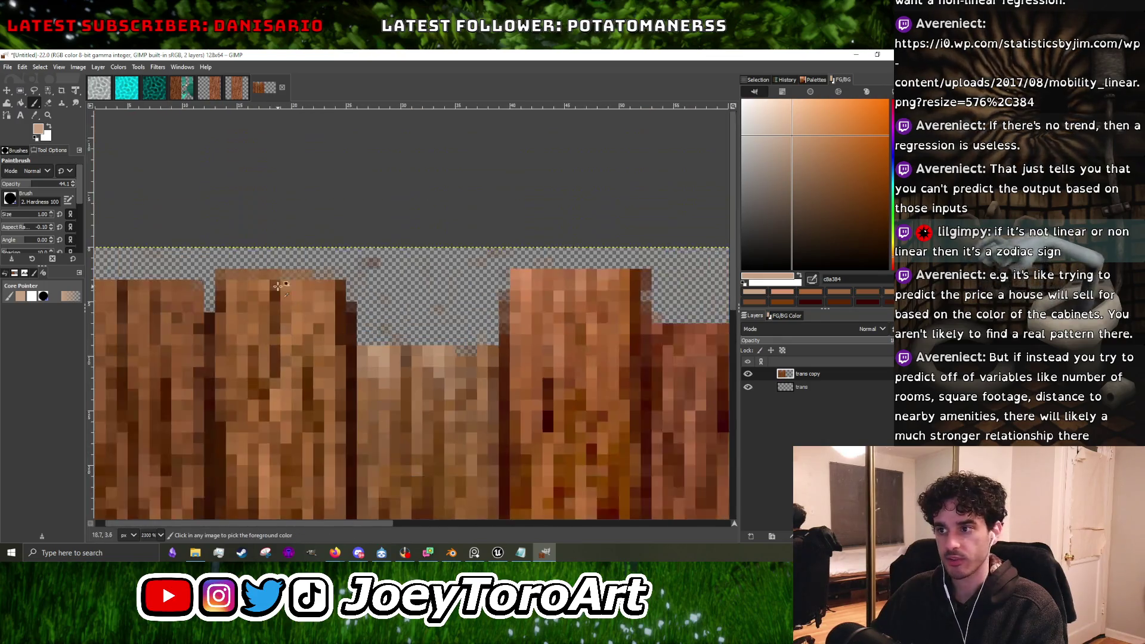
{"action": "scroll", "coordinate": [414, 392], "scroll_direction": "left", "scroll_amount": 5}
{"action": "left_click", "coordinate": [307, 302], "text": "ctrl"}
{"action": "left_click_drag", "start_coordinate": [812, 134], "coordinate": [778, 126]}
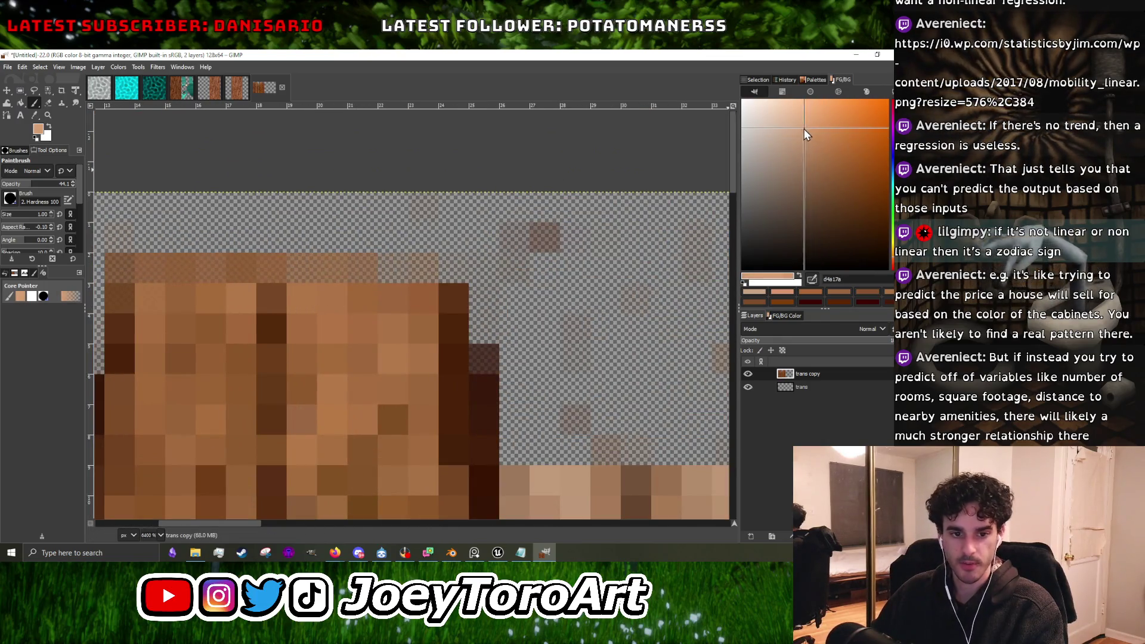
{"action": "scroll", "coordinate": [456, 268], "scroll_direction": "down", "scroll_amount": 2}
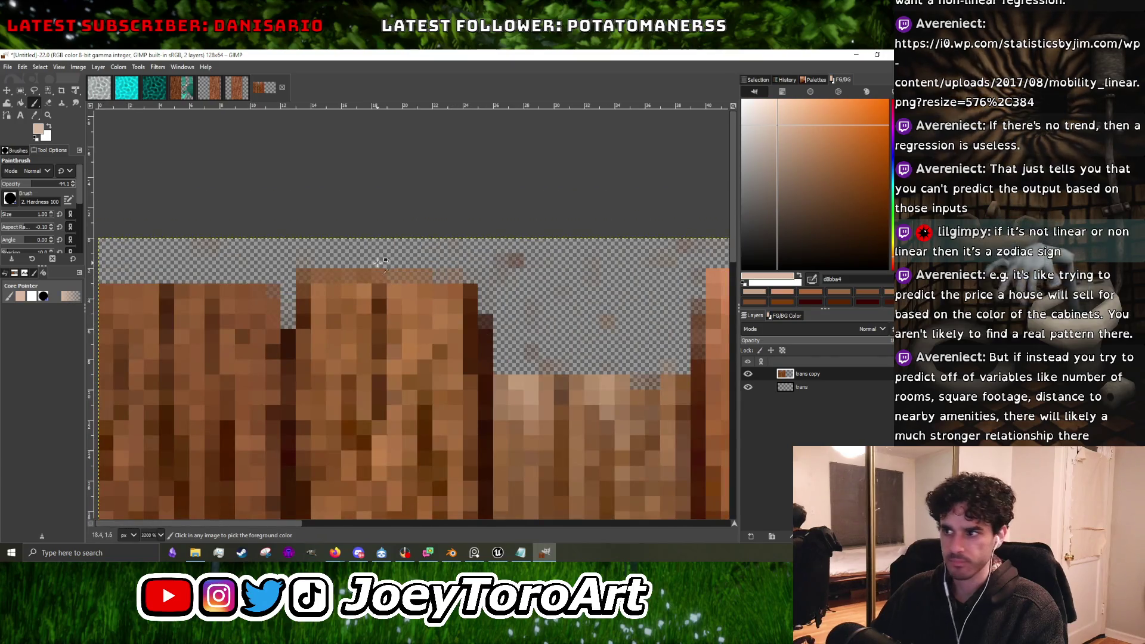
{"action": "left_click", "coordinate": [454, 346]}
{"action": "scroll", "coordinate": [453, 346], "scroll_direction": "up", "scroll_amount": 2}
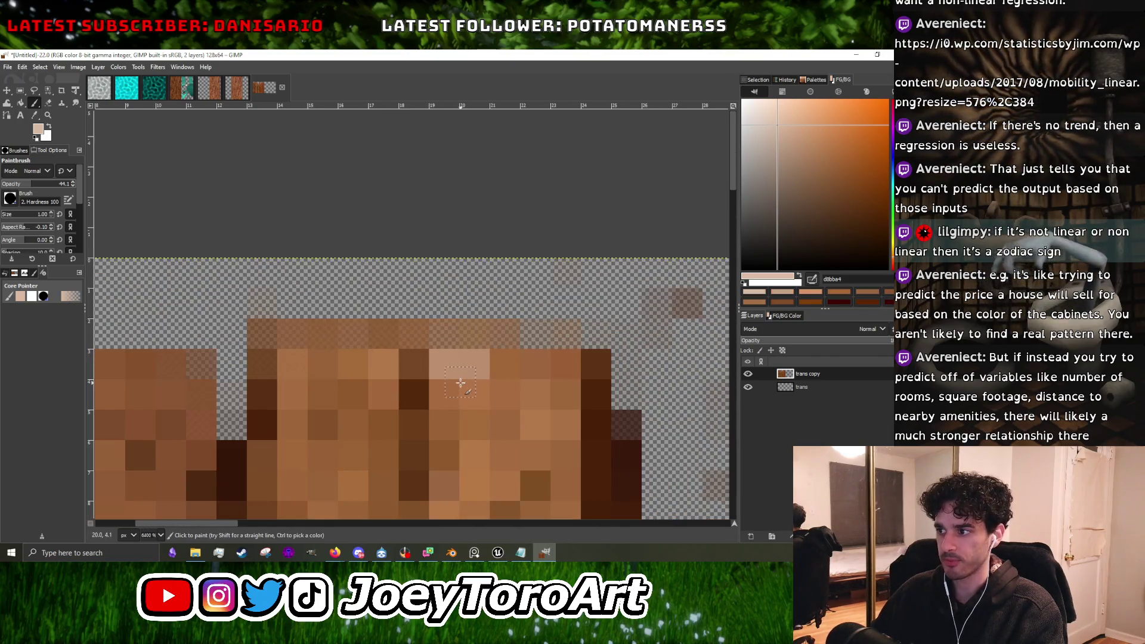
{"action": "left_click", "coordinate": [461, 383]}
{"action": "left_click", "coordinate": [323, 370]}
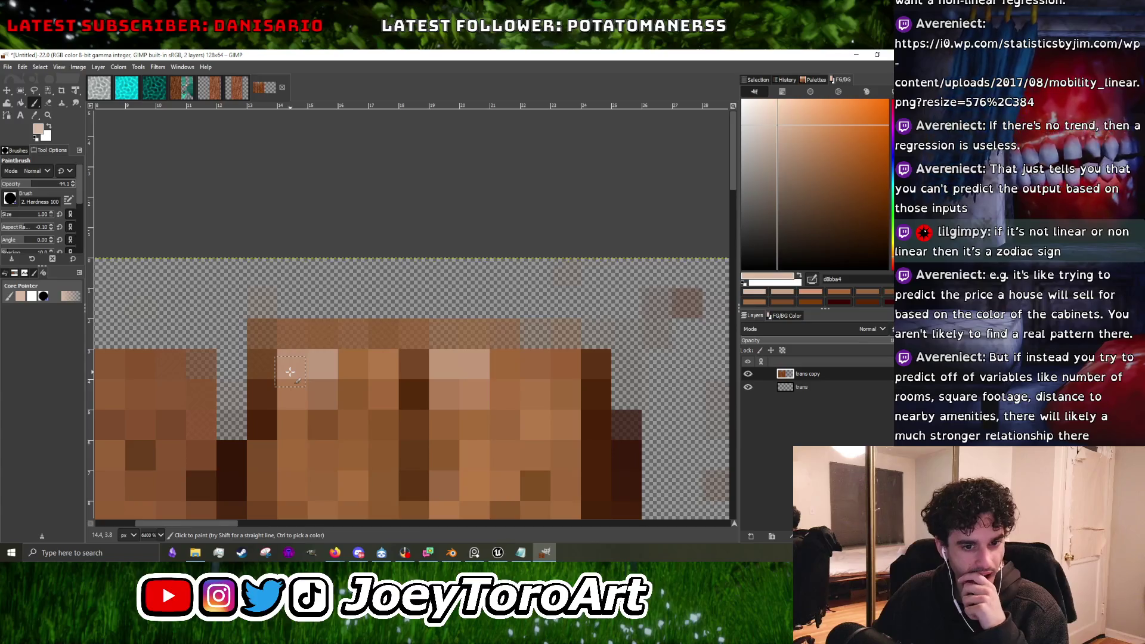
Sample a plank brown and repaint stray light pixels back to brown.
{"action": "left_click", "coordinate": [326, 431], "text": "ctrl"}
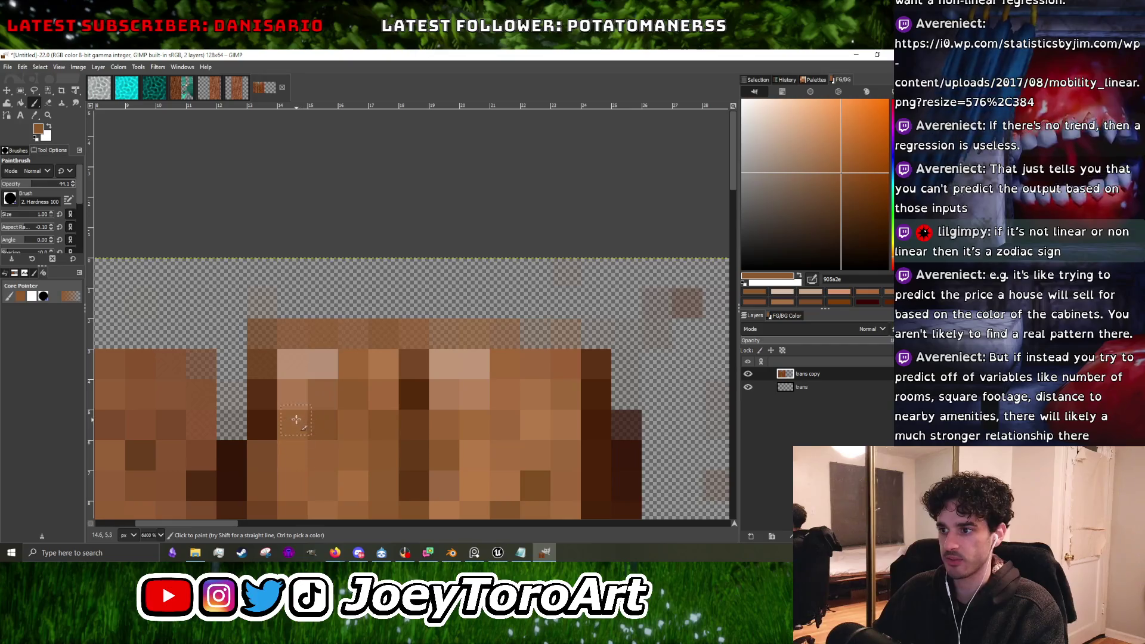
{"action": "left_click", "coordinate": [292, 395]}
{"action": "left_click", "coordinate": [323, 365]}
Paint light tan pixels on the plank, darkening one neighbouring pixel with mid-brown.
{"action": "left_click", "coordinate": [462, 391], "text": "ctrl"}
{"action": "left_click_drag", "start_coordinate": [476, 424], "coordinate": [482, 447]}
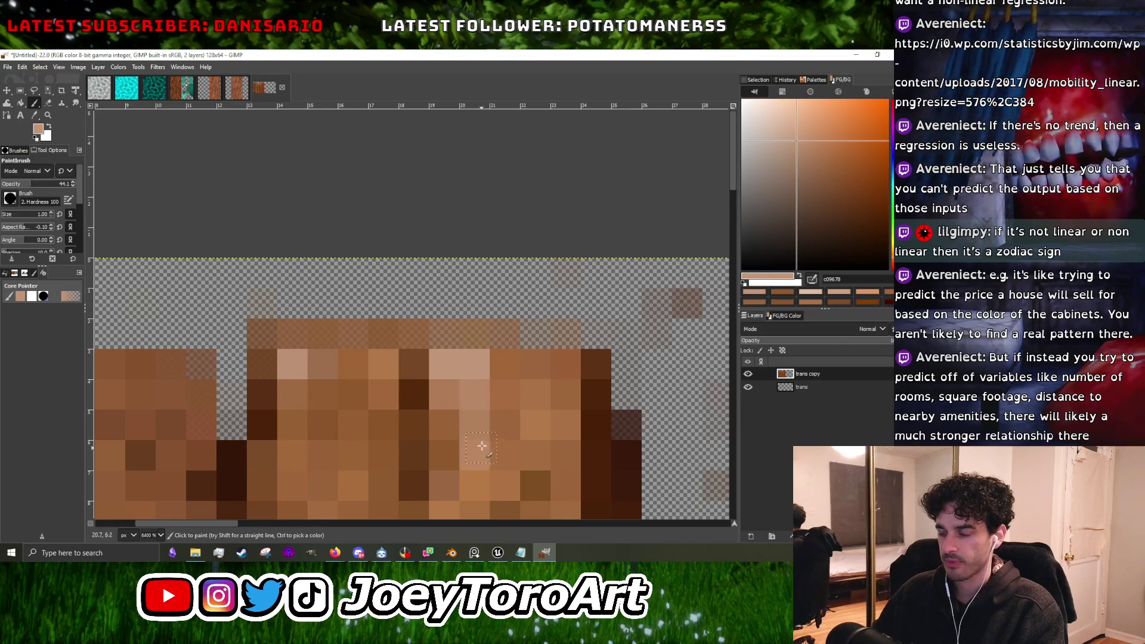
{"action": "left_click", "coordinate": [561, 369]}
{"action": "left_click", "coordinate": [557, 406]}
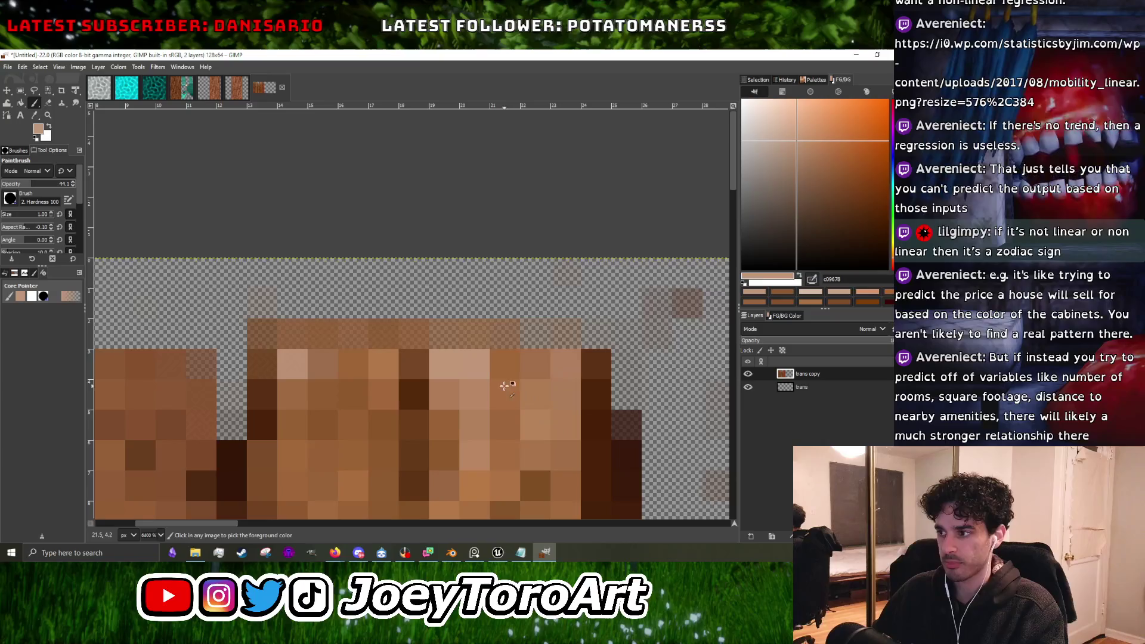
{"action": "left_click", "coordinate": [504, 387], "text": "ctrl"}
{"action": "left_click", "coordinate": [477, 394]}
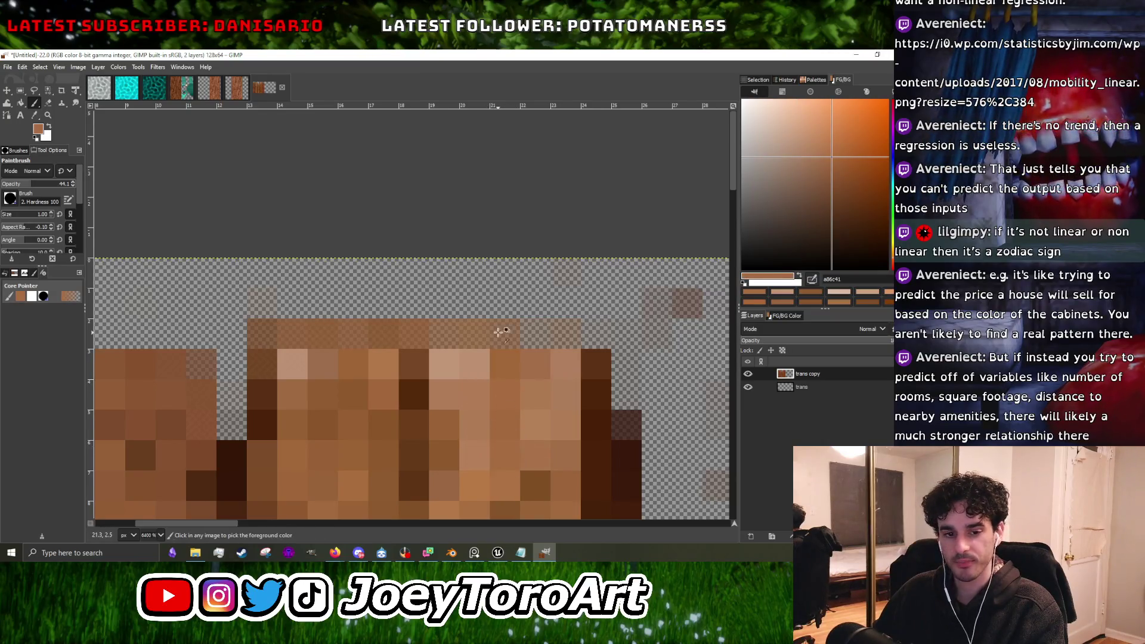
Sample a light tan and paint more plank cells near the plank top with it.
{"action": "scroll", "coordinate": [401, 344], "scroll_direction": "down", "scroll_amount": 2}
{"action": "left_click", "coordinate": [300, 350], "text": "ctrl"}
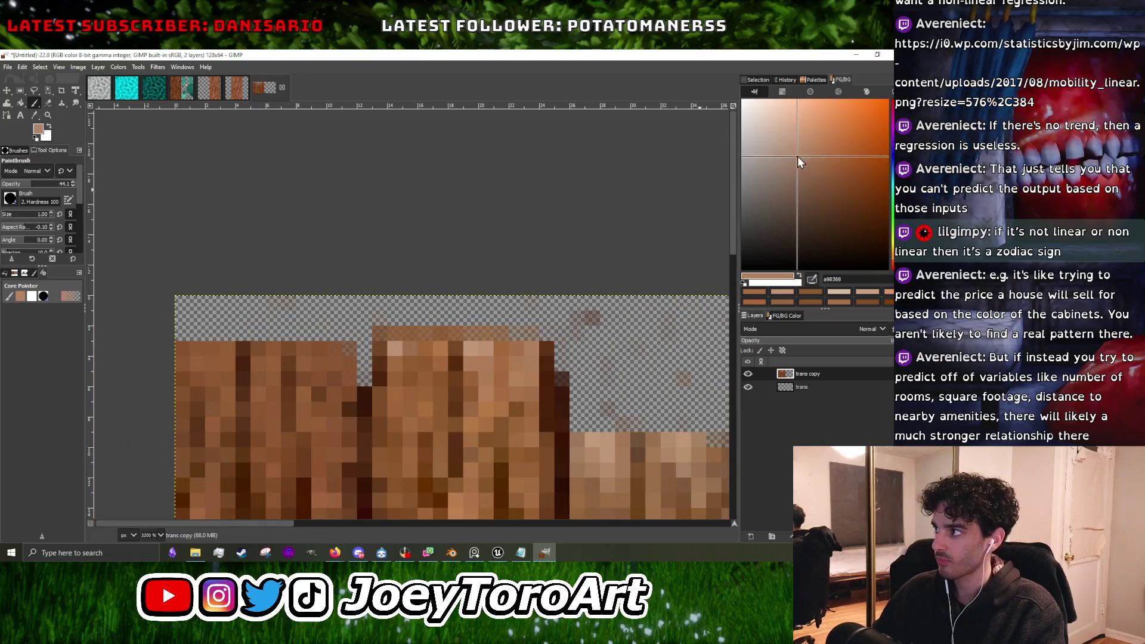
{"action": "scroll", "coordinate": [313, 395], "scroll_direction": "up", "scroll_amount": 2}
{"action": "left_click_drag", "start_coordinate": [313, 395], "coordinate": [272, 394]}
{"action": "scroll", "coordinate": [271, 393], "scroll_direction": "down", "scroll_amount": 2}
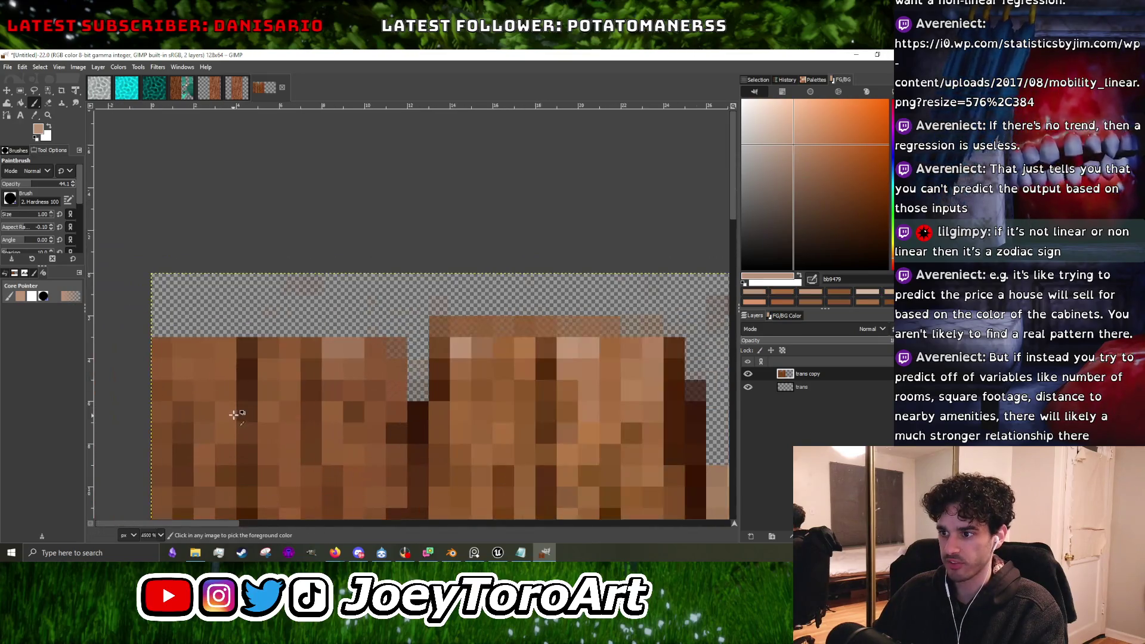
{"action": "left_click", "coordinate": [268, 369]}
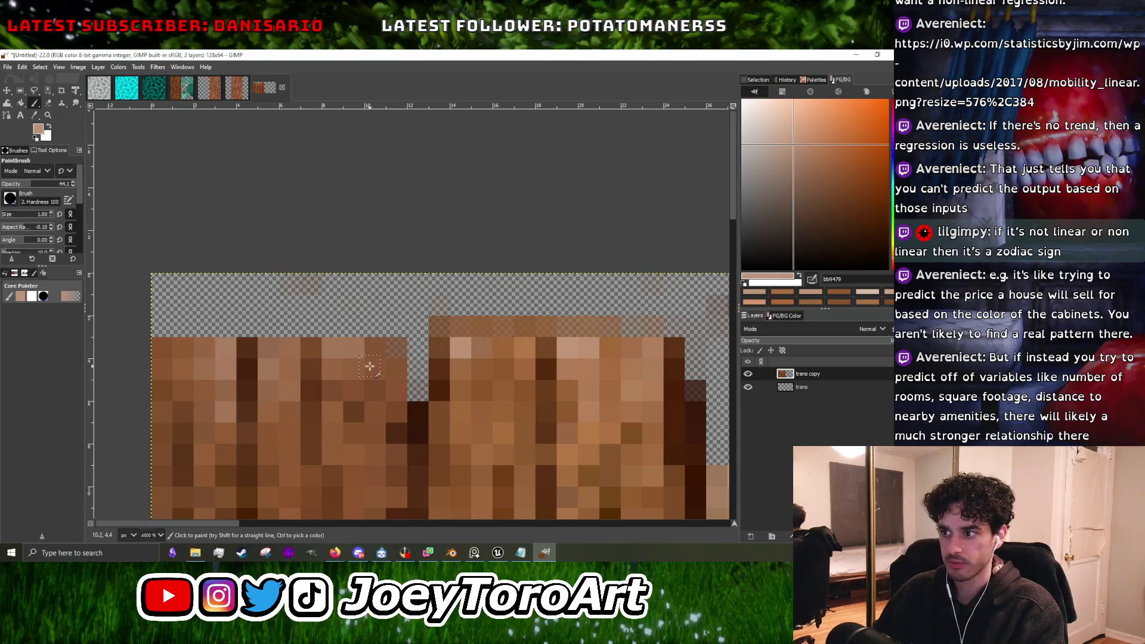
{"action": "scroll", "coordinate": [471, 345], "scroll_direction": "down", "scroll_amount": 6}
Lighten pixels along the top and right of the reddish plank with a pinkish tan.
{"action": "scroll", "coordinate": [455, 359], "scroll_direction": "up", "scroll_amount": 3}
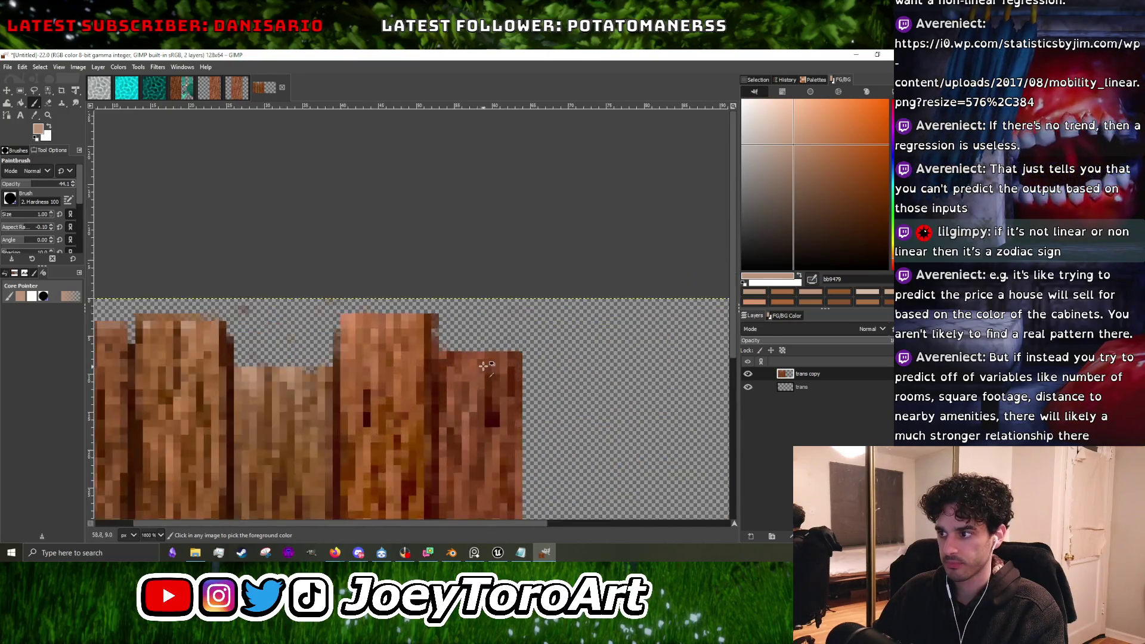
{"action": "scroll", "coordinate": [455, 358], "scroll_direction": "up", "scroll_amount": 2}
{"action": "left_click", "coordinate": [455, 359], "text": "ctrl"}
{"action": "left_click", "coordinate": [802, 147]}
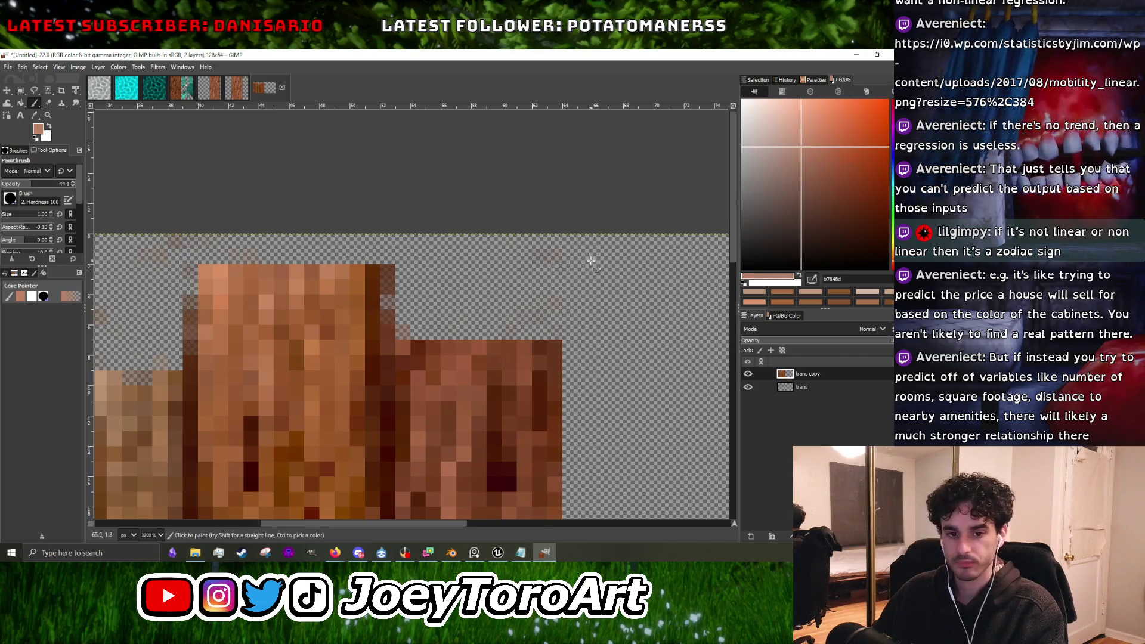
{"action": "scroll", "coordinate": [417, 361], "scroll_direction": "up", "scroll_amount": 2}
{"action": "left_click", "coordinate": [429, 358]}
{"action": "left_click", "coordinate": [398, 358]}
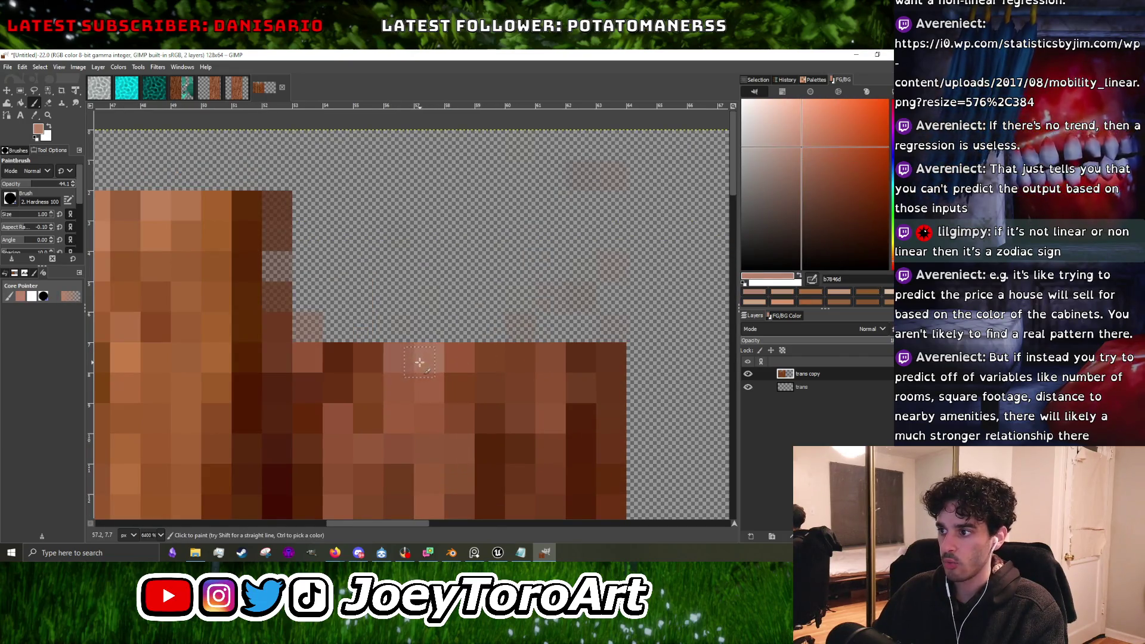
{"action": "left_click", "coordinate": [429, 387]}
{"action": "left_click", "coordinate": [429, 418]}
{"action": "left_click", "coordinate": [489, 358]}
{"action": "left_click", "coordinate": [519, 358]}
{"action": "left_click", "coordinate": [519, 387]}
Repaint pixels on the plank's right side with a sampled dark wood tone.
{"action": "left_click", "coordinate": [519, 418]}
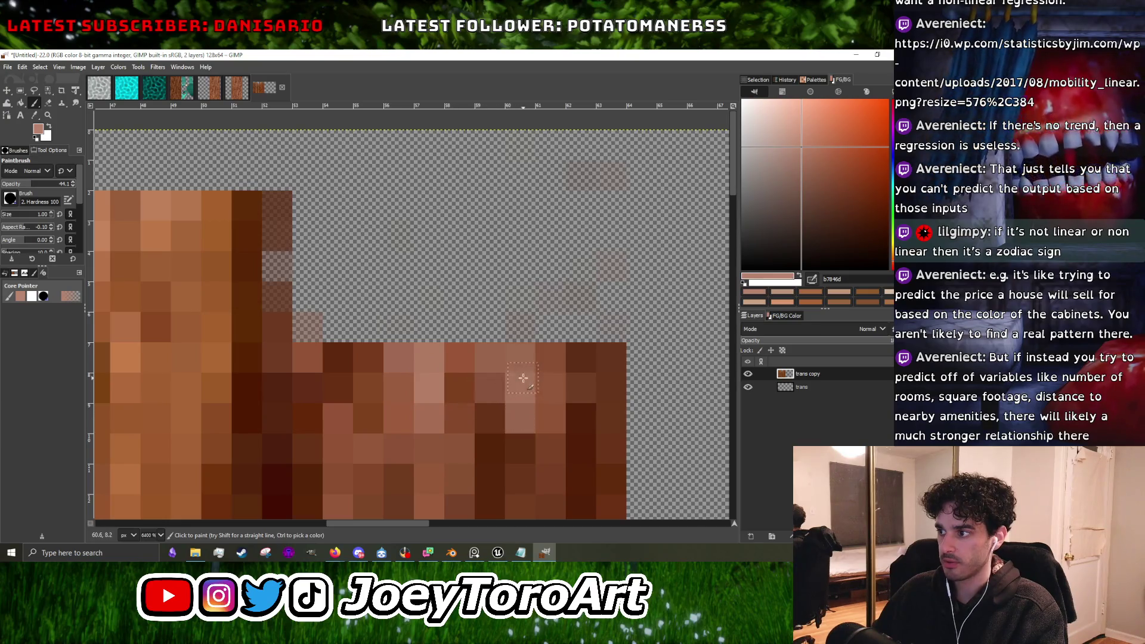
{"action": "left_click", "coordinate": [542, 445], "text": "ctrl"}
{"action": "left_click", "coordinate": [532, 440]}
{"action": "scroll", "coordinate": [548, 388], "scroll_direction": "down", "scroll_amount": 1}
{"action": "scroll", "coordinate": [547, 389], "scroll_direction": "up", "scroll_amount": 1}
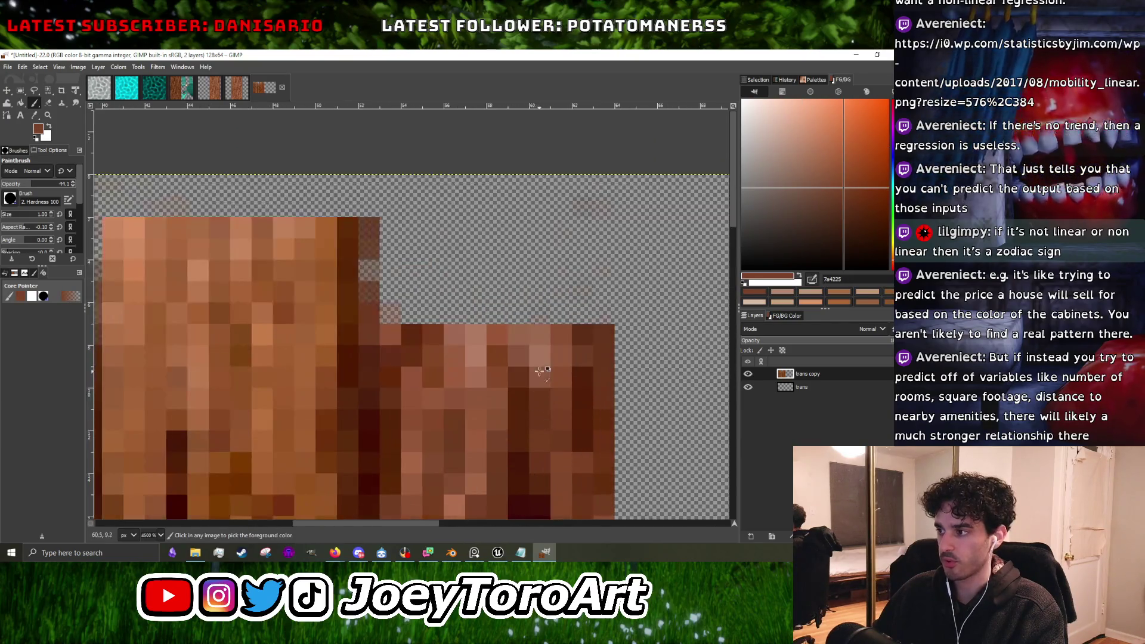
Lighten the step's top-right pixels and touch up the right plank with brown tones.
{"action": "left_click", "coordinate": [541, 356], "text": "ctrl"}
{"action": "left_click", "coordinate": [583, 334]}
{"action": "left_click", "coordinate": [604, 345]}
{"action": "left_click", "coordinate": [605, 367]}
{"action": "left_click", "coordinate": [597, 394]}
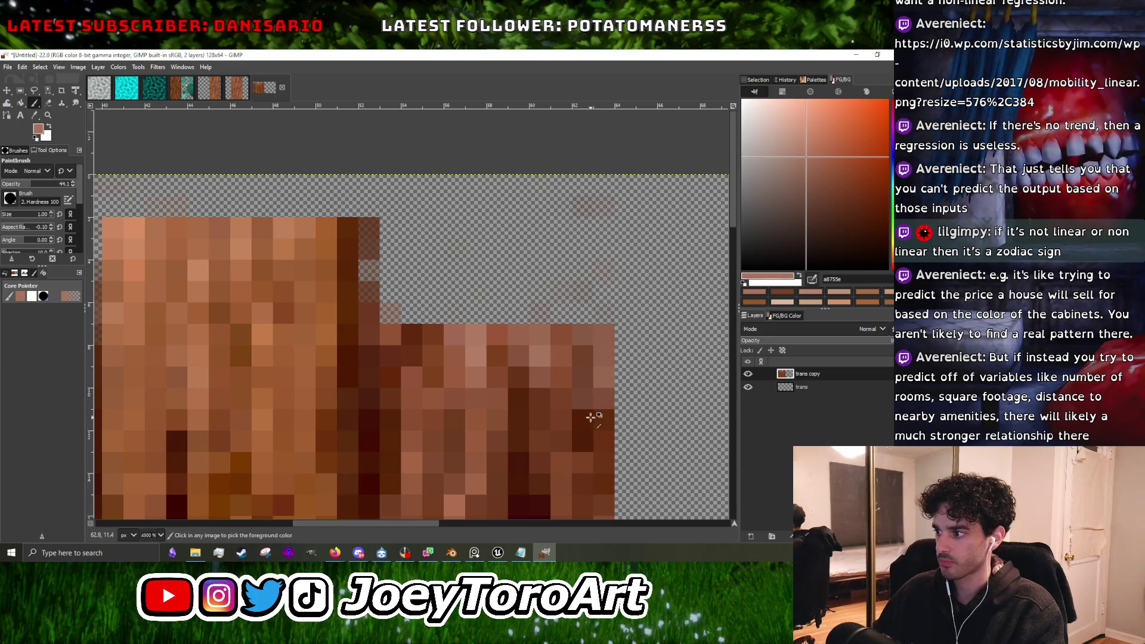
{"action": "left_click", "coordinate": [593, 409], "text": "ctrl"}
{"action": "left_click", "coordinate": [583, 399]}
{"action": "left_click", "coordinate": [582, 375]}
{"action": "left_click", "coordinate": [603, 376], "text": "ctrl"}
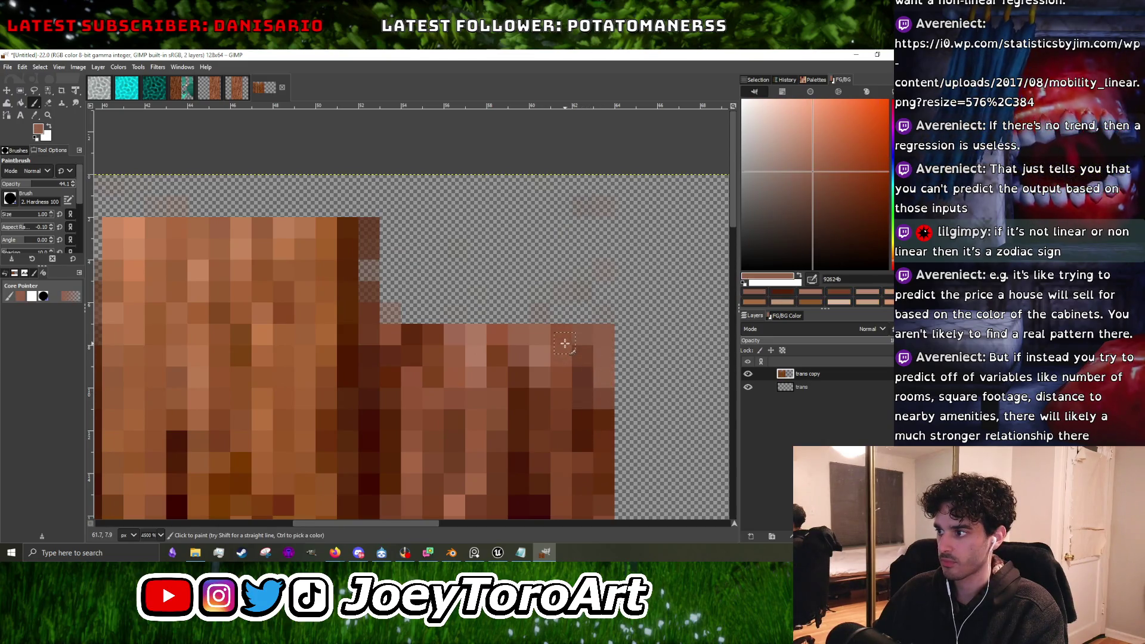
Lighten the plank's top pixels and paint a lighter column down the plank.
{"action": "left_click", "coordinate": [434, 337]}
{"action": "left_click", "coordinate": [434, 359]}
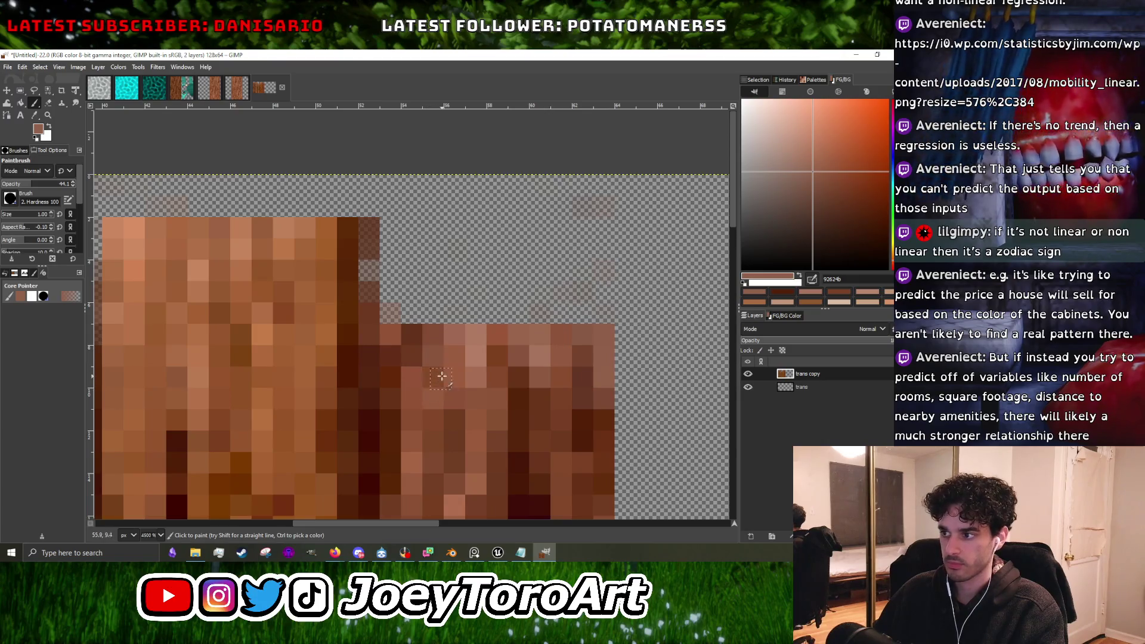
{"action": "left_click", "coordinate": [443, 332], "text": "ctrl"}
{"action": "left_click_drag", "start_coordinate": [442, 334], "coordinate": [432, 465]}
{"action": "scroll", "coordinate": [473, 296], "scroll_direction": "down", "scroll_amount": 4}
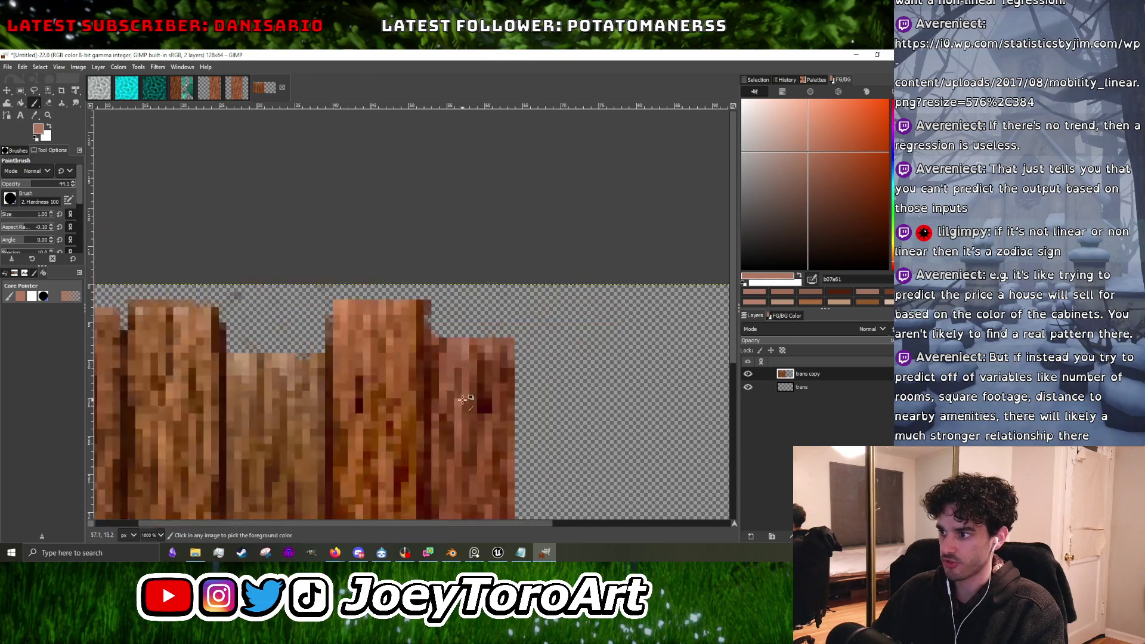
{"action": "scroll", "coordinate": [473, 296], "scroll_direction": "up", "scroll_amount": 4}
Paint two darker brown streaks down the planks.
{"action": "left_click", "coordinate": [473, 296], "text": "ctrl"}
{"action": "scroll", "coordinate": [438, 356], "scroll_direction": "down", "scroll_amount": 2}
{"action": "scroll", "coordinate": [439, 356], "scroll_direction": "up", "scroll_amount": 2}
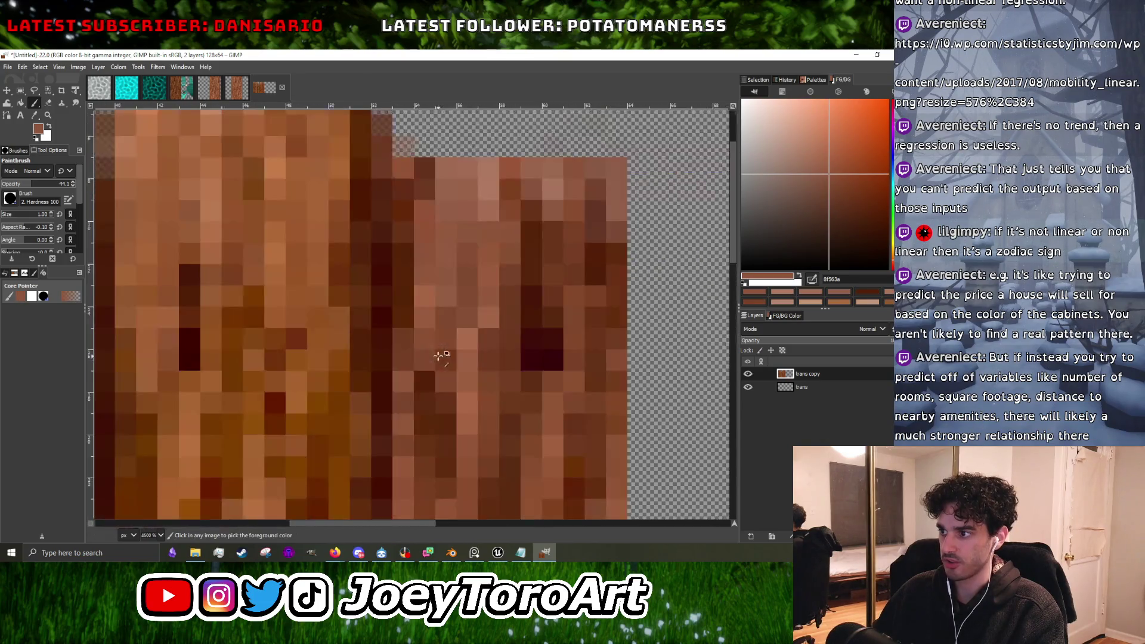
{"action": "left_click_drag", "start_coordinate": [430, 324], "coordinate": [422, 444]}
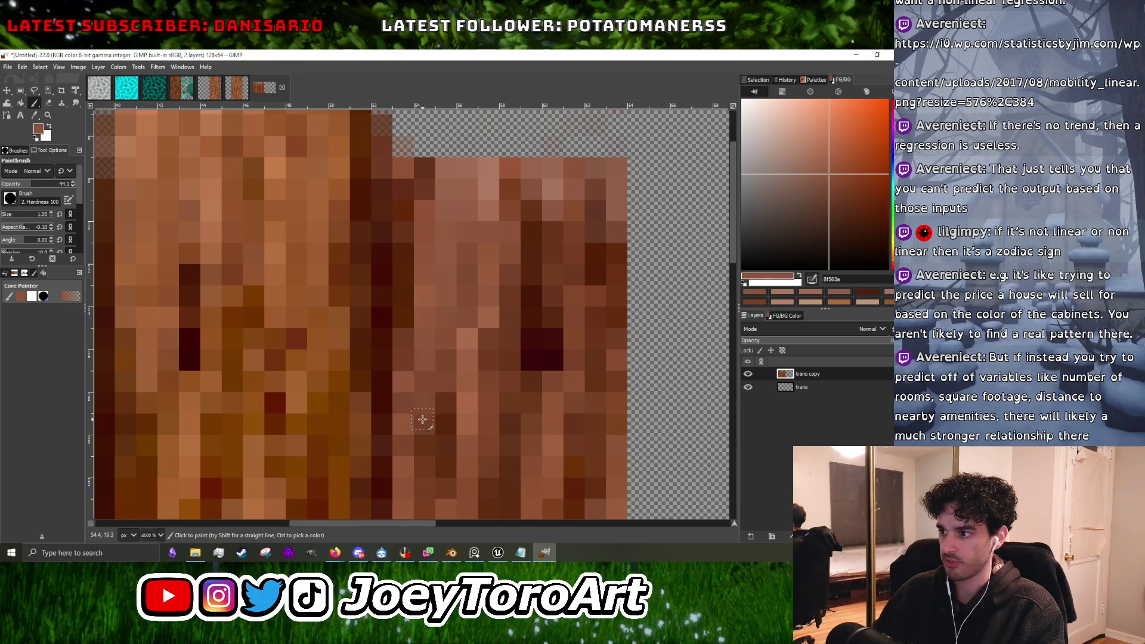
{"action": "scroll", "coordinate": [423, 445], "scroll_direction": "down", "scroll_amount": 1}
{"action": "left_click_drag", "start_coordinate": [534, 331], "coordinate": [535, 459]}
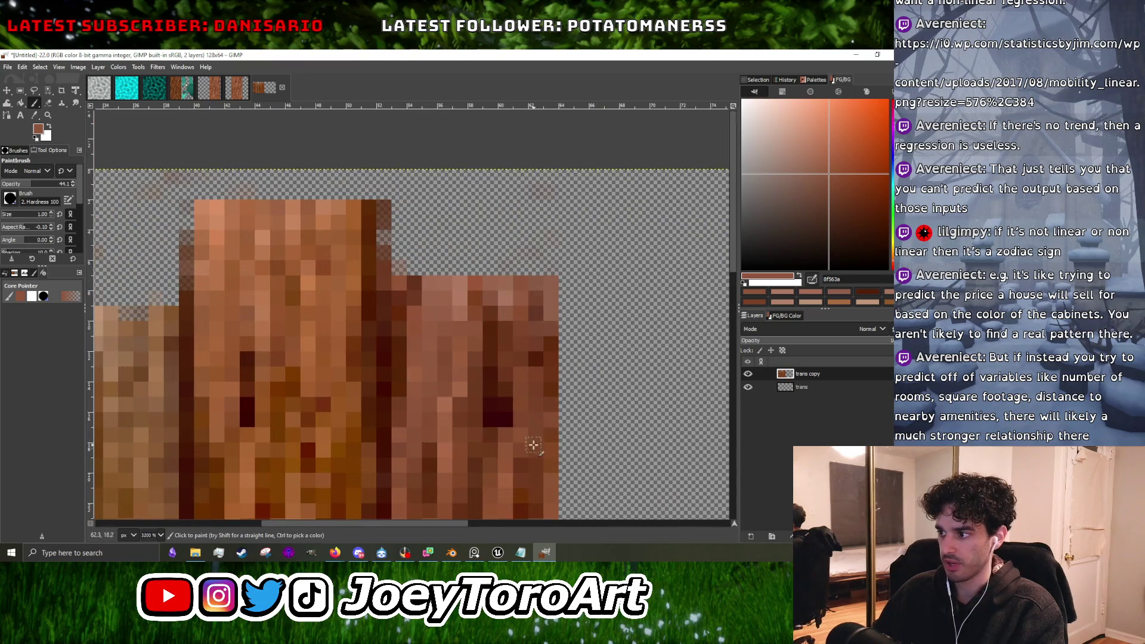
{"action": "scroll", "coordinate": [535, 459], "scroll_direction": "down", "scroll_amount": 3}
{"action": "scroll", "coordinate": [507, 375], "scroll_direction": "up", "scroll_amount": 3}
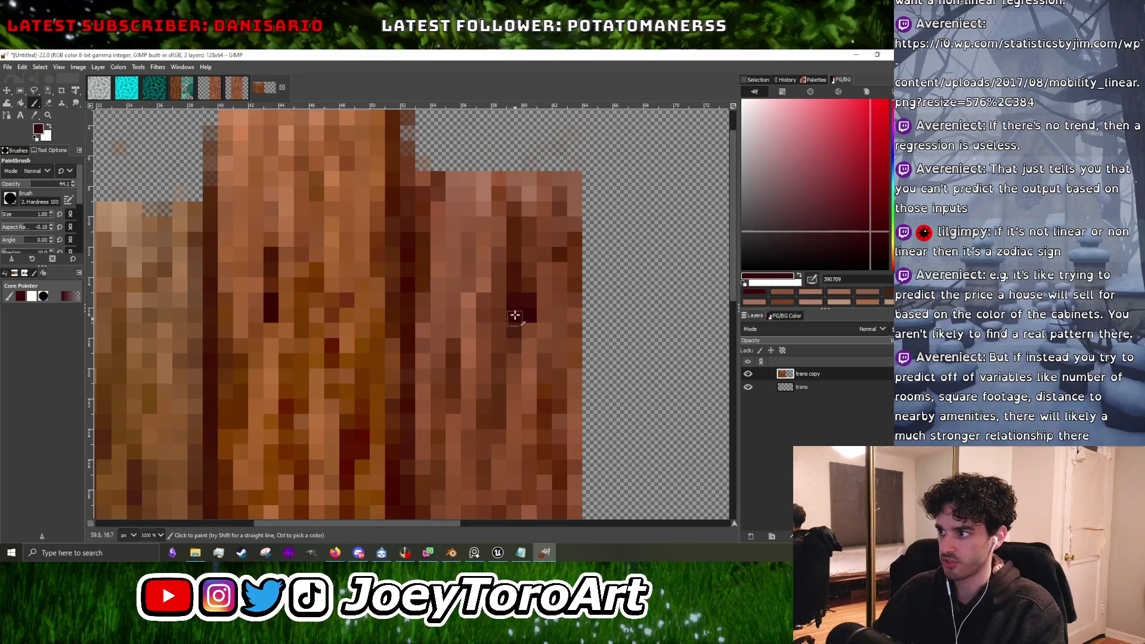
Add near-black knot pixels to the plank and cover stray dark pixels with brown.
{"action": "scroll", "coordinate": [465, 287], "scroll_direction": "left", "scroll_amount": 3}
{"action": "left_click", "coordinate": [417, 291], "text": "ctrl"}
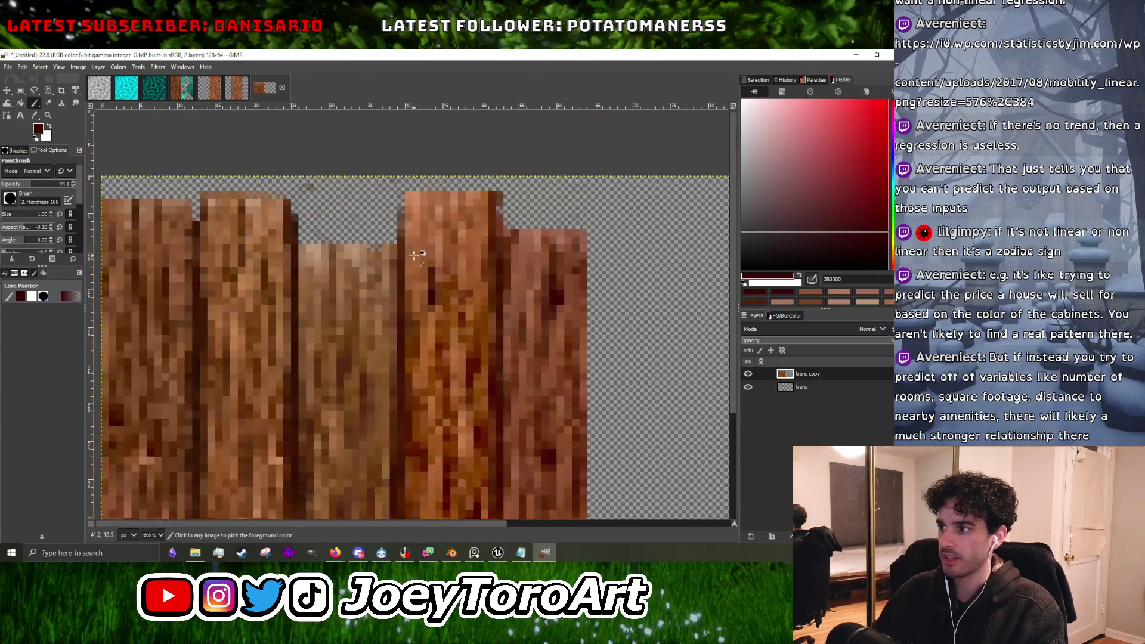
{"action": "scroll", "coordinate": [423, 292], "scroll_direction": "up", "scroll_amount": 2}
{"action": "mouse_move", "coordinate": [464, 375]}
{"action": "left_mouse_down"}
{"action": "mouse_move", "coordinate": [448, 383]}
{"action": "mouse_move", "coordinate": [468, 337]}
{"action": "mouse_move", "coordinate": [452, 345]}
{"action": "left_mouse_up"}
{"action": "left_click", "coordinate": [423, 365], "text": "ctrl"}
{"action": "mouse_move", "coordinate": [399, 404]}
{"action": "left_mouse_down"}
{"action": "mouse_move", "coordinate": [400, 426]}
{"action": "mouse_move", "coordinate": [404, 321]}
{"action": "mouse_move", "coordinate": [482, 332]}
{"action": "left_mouse_up"}
Paint deep brown around the knot and cover dark pixels with a lighter brown.
{"action": "scroll", "coordinate": [485, 409], "scroll_direction": "down", "scroll_amount": 4}
{"action": "scroll", "coordinate": [499, 440], "scroll_direction": "up", "scroll_amount": 5}
{"action": "scroll", "coordinate": [403, 322], "scroll_direction": "down", "scroll_amount": 4}
{"action": "scroll", "coordinate": [468, 301], "scroll_direction": "up", "scroll_amount": 3}
{"action": "left_click", "coordinate": [453, 334], "text": "ctrl"}
{"action": "scroll", "coordinate": [482, 331], "scroll_direction": "down", "scroll_amount": 4}
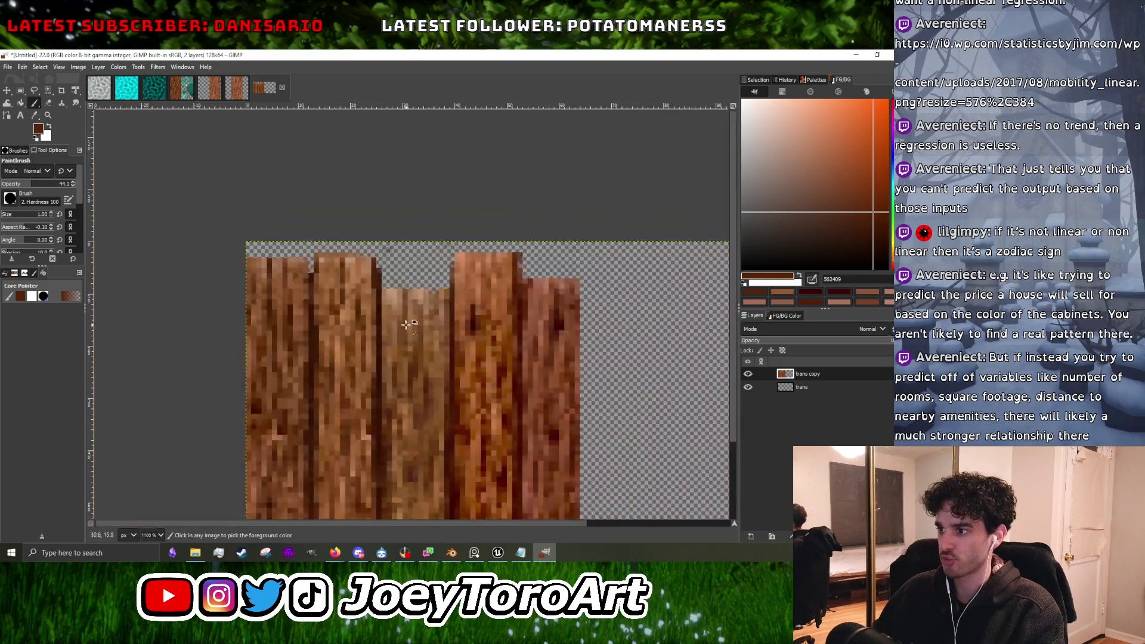
{"action": "scroll", "coordinate": [462, 317], "scroll_direction": "up", "scroll_amount": 3}
{"action": "scroll", "coordinate": [463, 316], "scroll_direction": "up", "scroll_amount": 3}
{"action": "left_click", "coordinate": [437, 314], "text": "ctrl"}
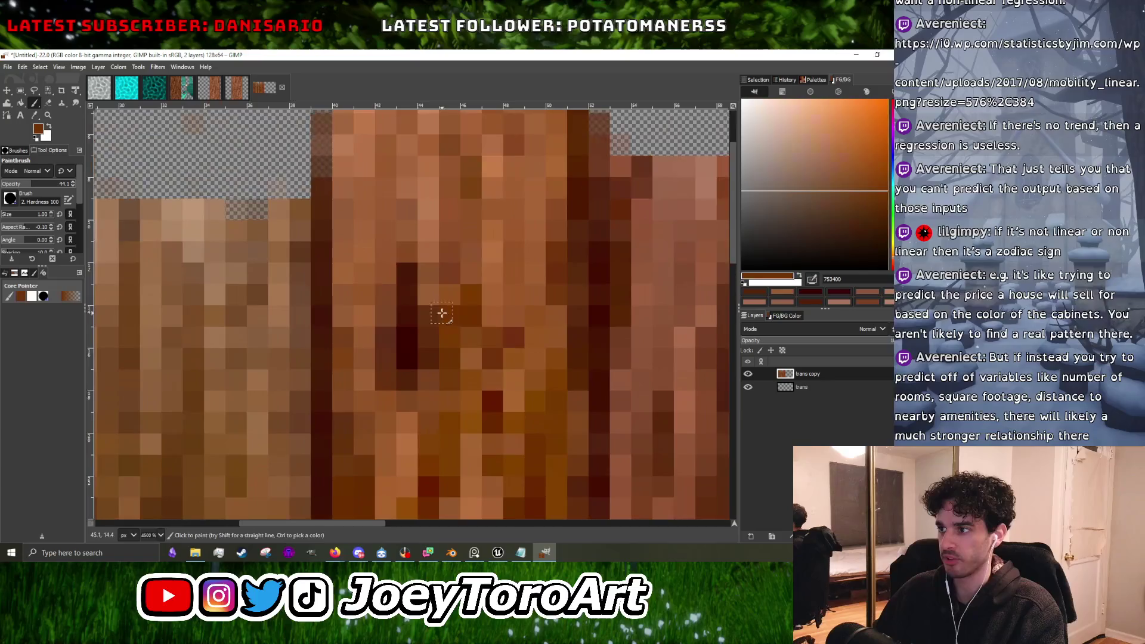
{"action": "mouse_move", "coordinate": [410, 292]}
{"action": "left_mouse_down"}
{"action": "mouse_move", "coordinate": [411, 250]}
{"action": "mouse_move", "coordinate": [418, 382]}
{"action": "mouse_move", "coordinate": [436, 314]}
{"action": "left_mouse_up"}
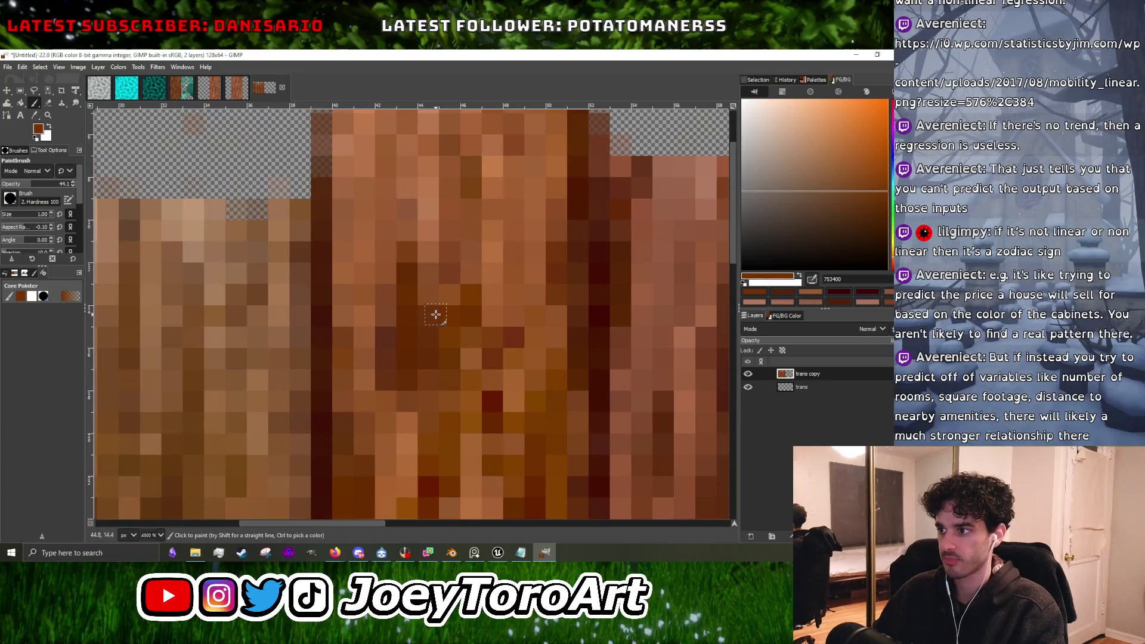
{"action": "left_click", "coordinate": [418, 266], "text": "ctrl"}
{"action": "mouse_move", "coordinate": [417, 268]}
{"action": "left_mouse_down"}
{"action": "mouse_move", "coordinate": [442, 370]}
{"action": "mouse_move", "coordinate": [414, 413]}
{"action": "left_mouse_up"}
Sample dark, mid and warm orange-brown tones from the planks.
{"action": "scroll", "coordinate": [414, 413], "scroll_direction": "down", "scroll_amount": 4}
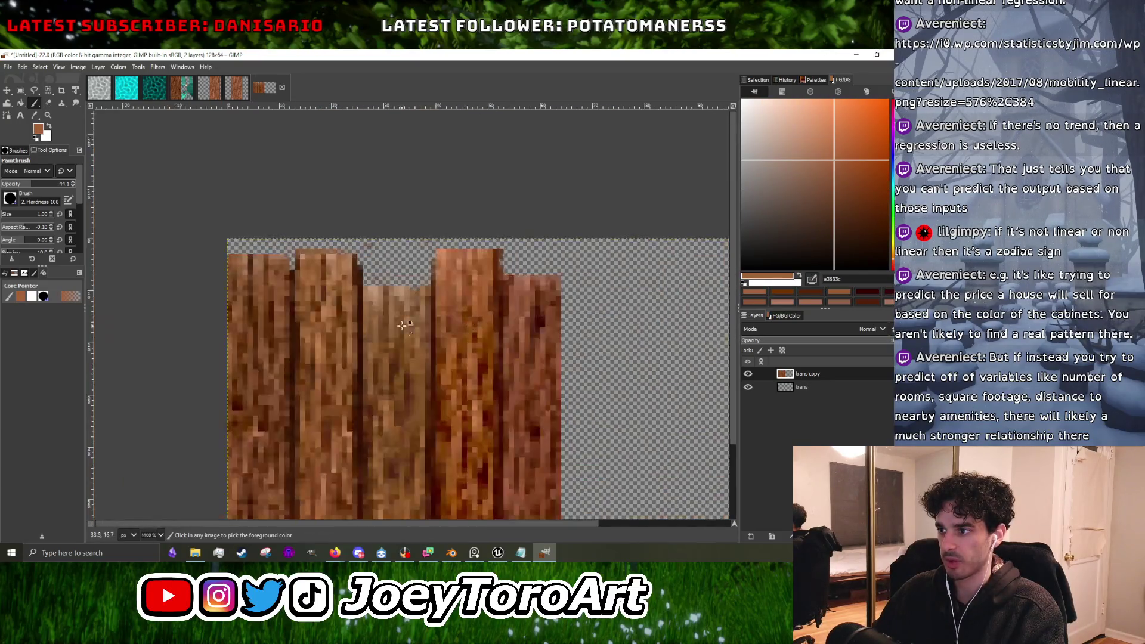
{"action": "scroll", "coordinate": [409, 409], "scroll_direction": "up", "scroll_amount": 3}
{"action": "left_click", "coordinate": [406, 410], "text": "ctrl"}
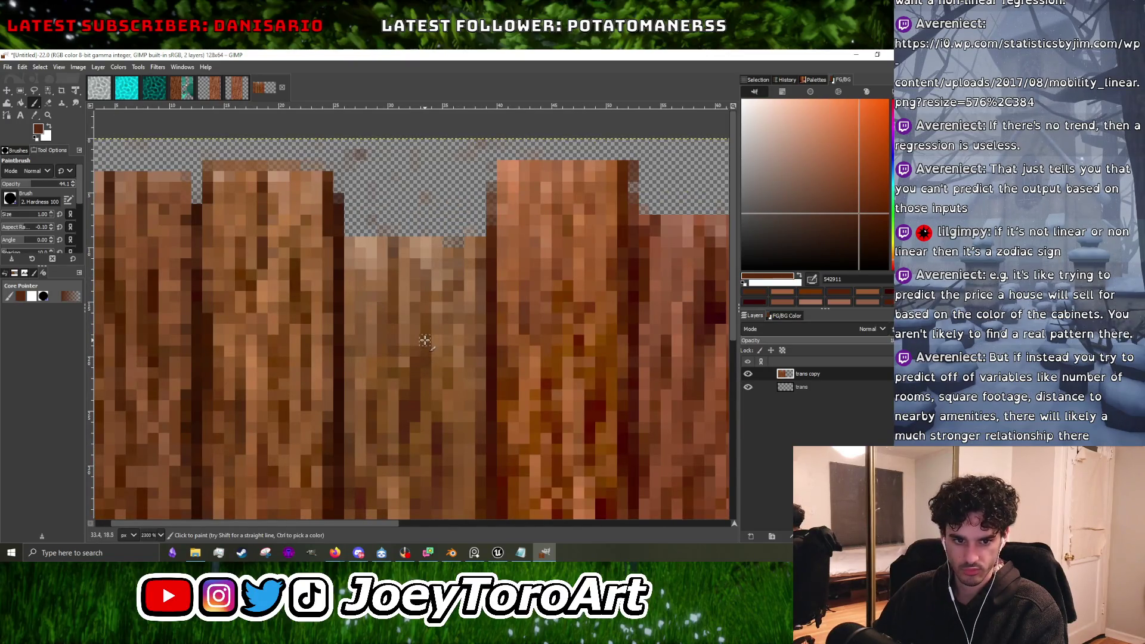
{"action": "scroll", "coordinate": [425, 341], "scroll_direction": "down", "scroll_amount": 4}
{"action": "scroll", "coordinate": [431, 388], "scroll_direction": "up", "scroll_amount": 4}
{"action": "left_click", "coordinate": [431, 389], "text": "ctrl"}
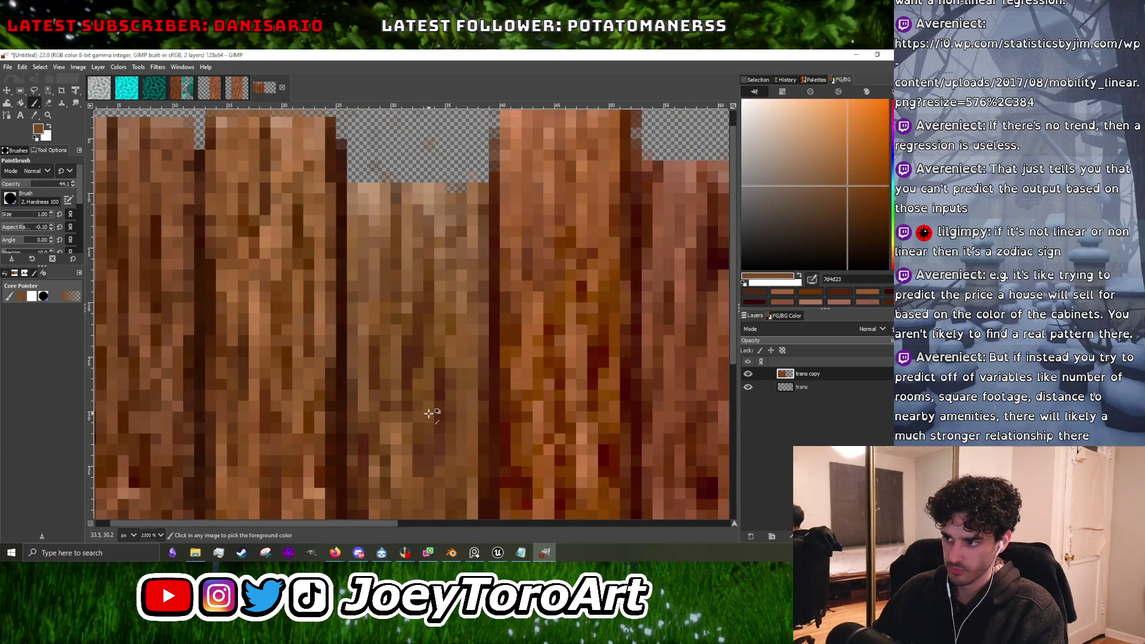
{"action": "scroll", "coordinate": [436, 456], "scroll_direction": "down", "scroll_amount": 2}
{"action": "scroll", "coordinate": [490, 377], "scroll_direction": "up", "scroll_amount": 2}
{"action": "left_click", "coordinate": [489, 377], "text": "ctrl"}
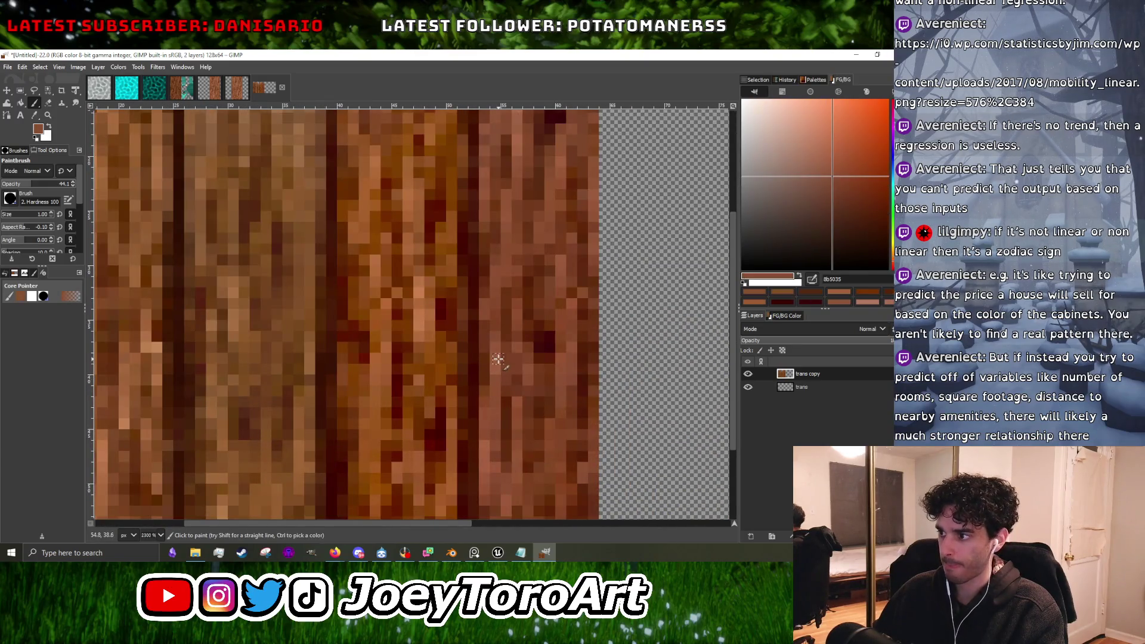
{"action": "scroll", "coordinate": [516, 329], "scroll_direction": "down", "scroll_amount": 3}
{"action": "scroll", "coordinate": [501, 388], "scroll_direction": "up", "scroll_amount": 3}
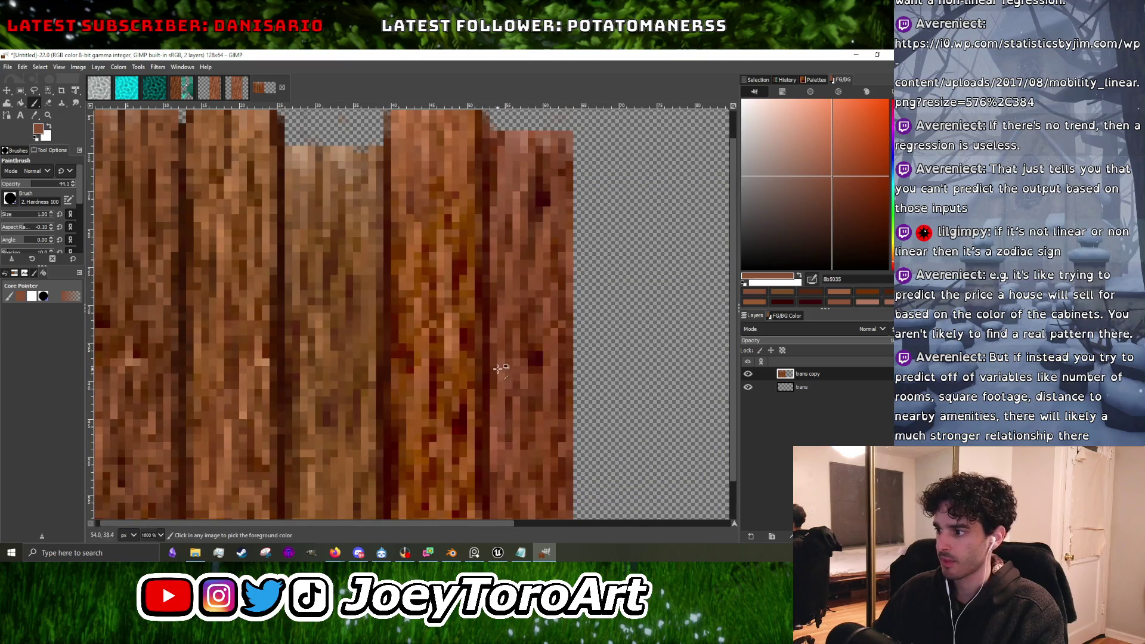
{"action": "scroll", "coordinate": [483, 421], "scroll_direction": "down", "scroll_amount": 1}
{"action": "left_click", "coordinate": [456, 363], "text": "ctrl"}
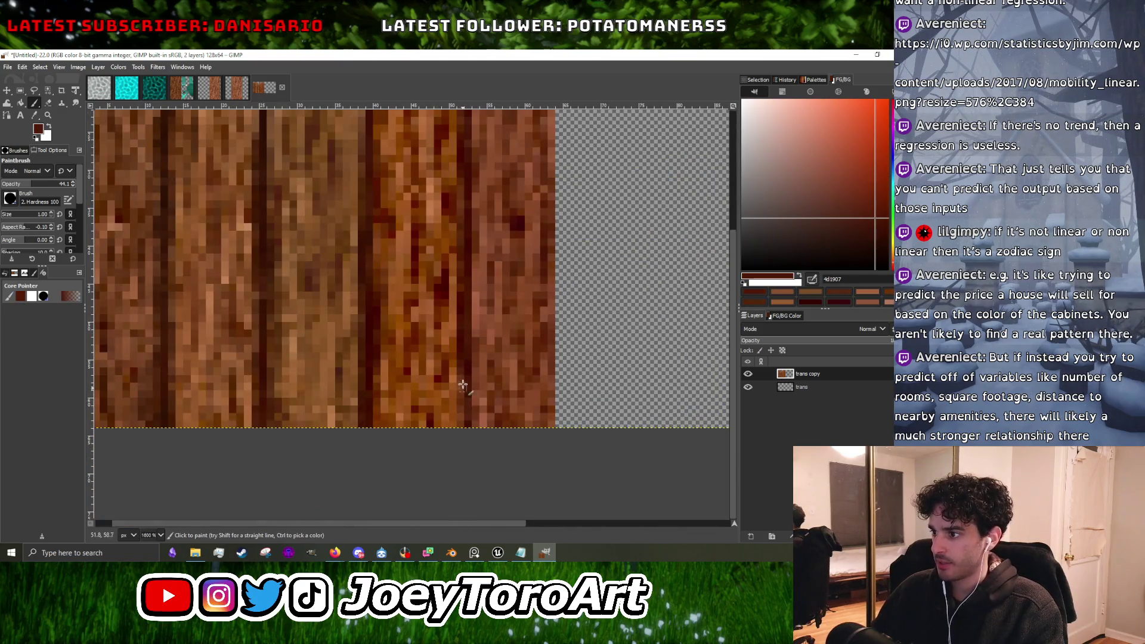
{"action": "scroll", "coordinate": [453, 393], "scroll_direction": "down", "scroll_amount": 1}
{"action": "left_click", "coordinate": [417, 384], "text": "ctrl"}
{"action": "scroll", "coordinate": [416, 384], "scroll_direction": "down", "scroll_amount": 2}
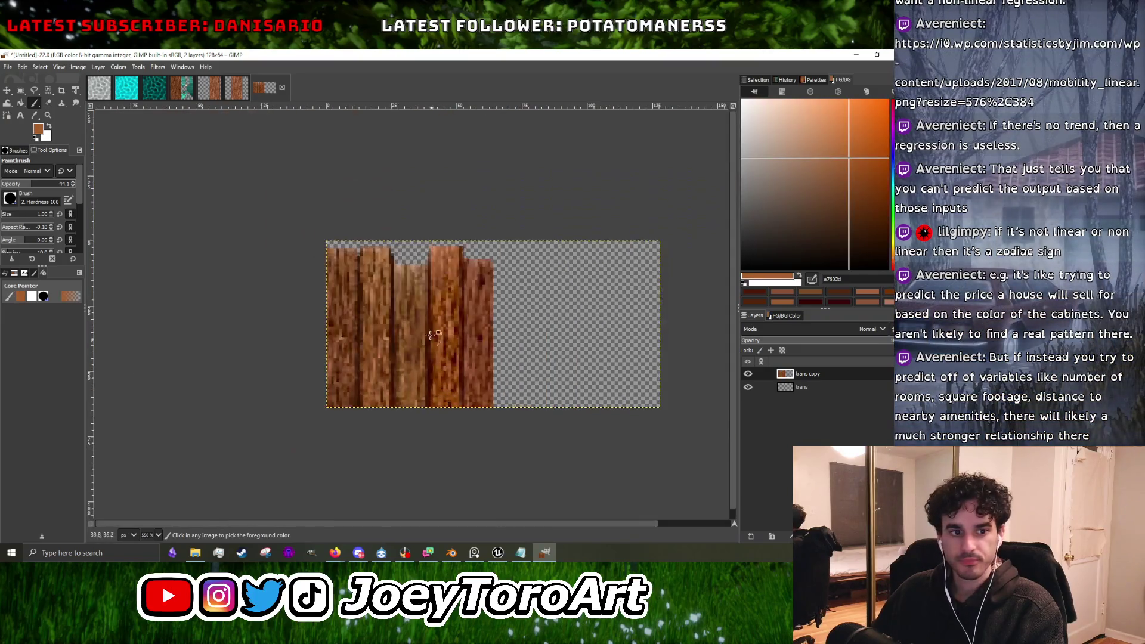
{"action": "scroll", "coordinate": [425, 334], "scroll_direction": "up", "scroll_amount": 5}
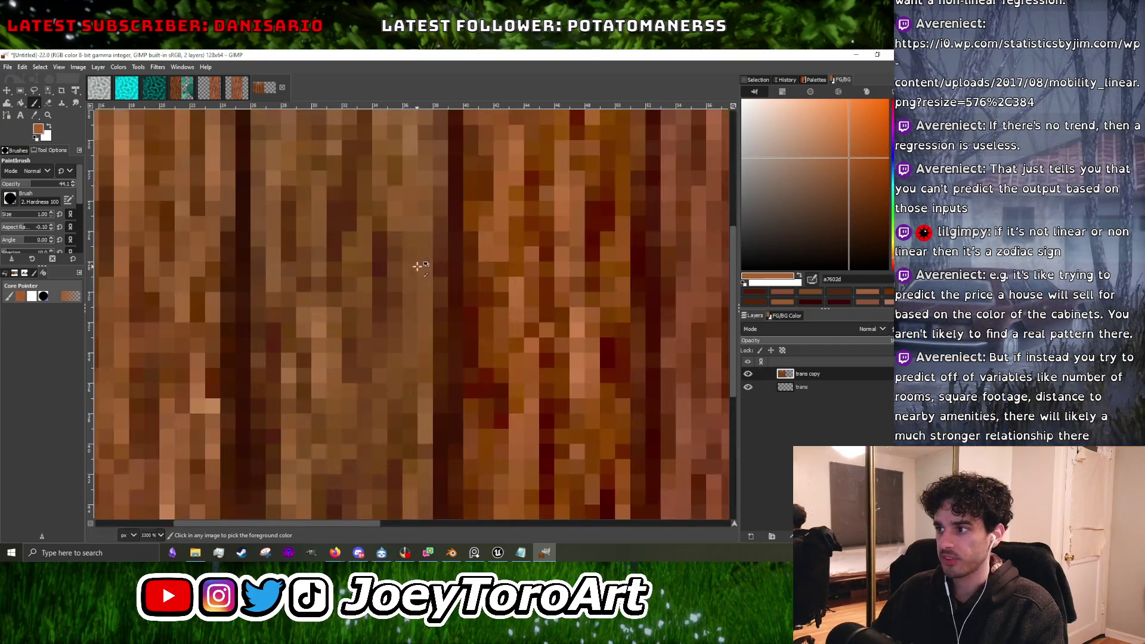
Set a paler tan painting colour and sample further light and dark browns.
{"action": "left_click", "coordinate": [428, 406], "text": "ctrl"}
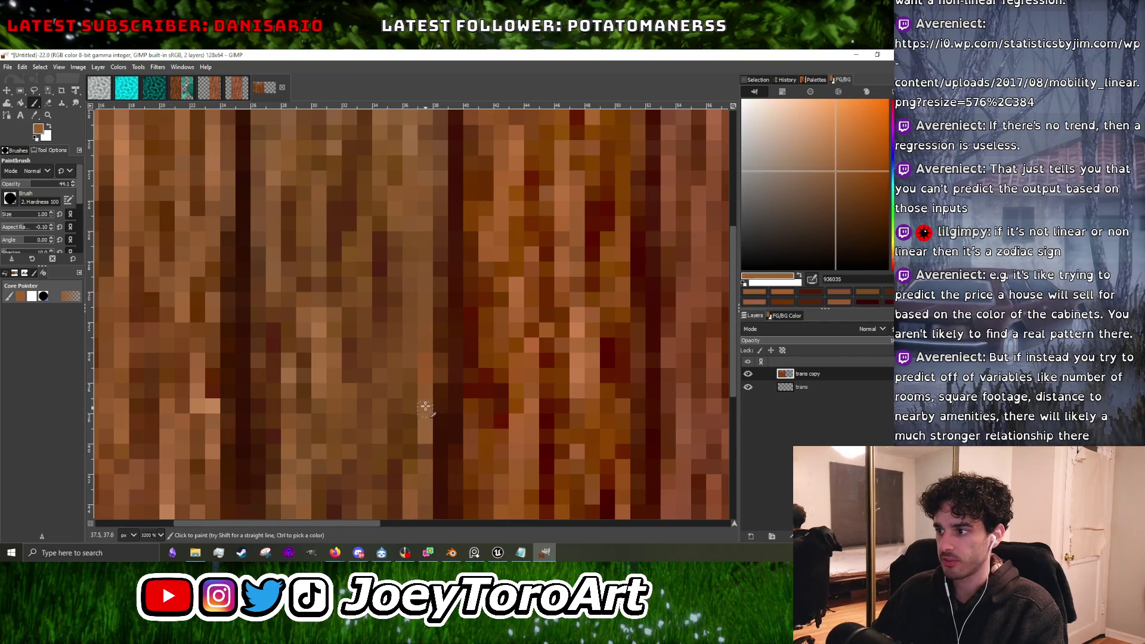
{"action": "left_click", "coordinate": [298, 380], "text": "ctrl"}
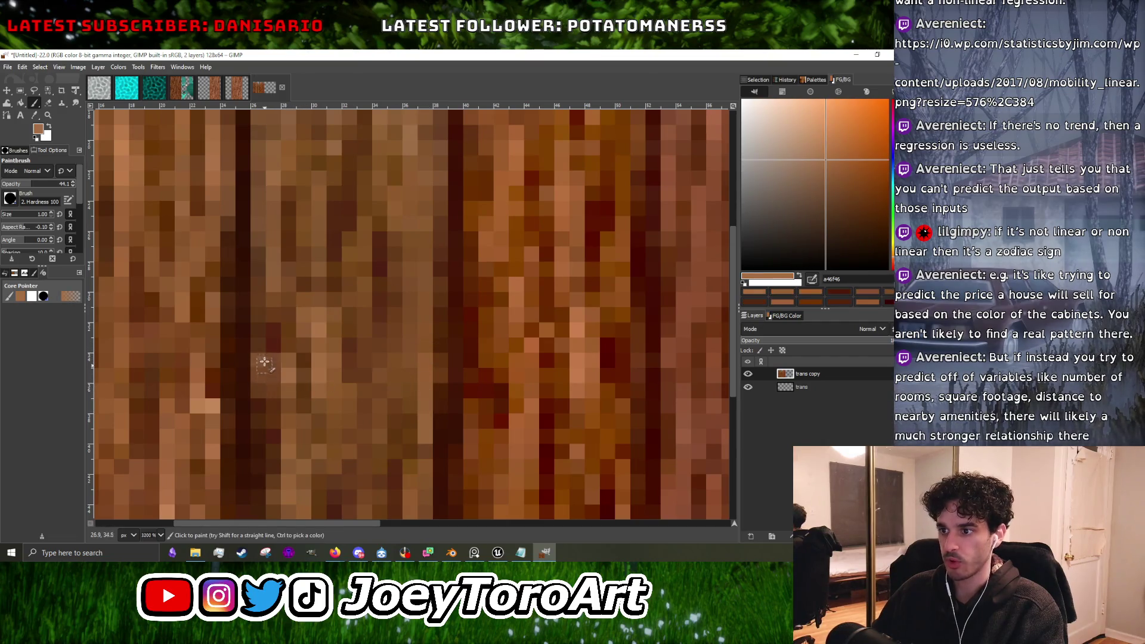
{"action": "scroll", "coordinate": [303, 363], "scroll_direction": "down", "scroll_amount": 3}
{"action": "scroll", "coordinate": [303, 363], "scroll_direction": "up", "scroll_amount": 3}
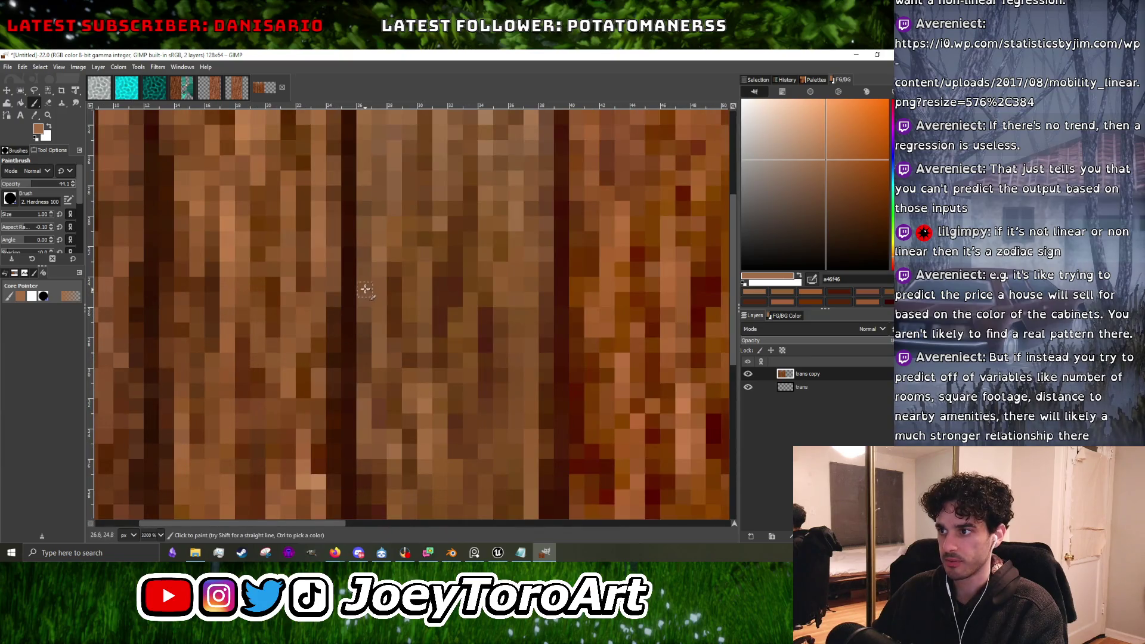
{"action": "left_click", "coordinate": [810, 146]}
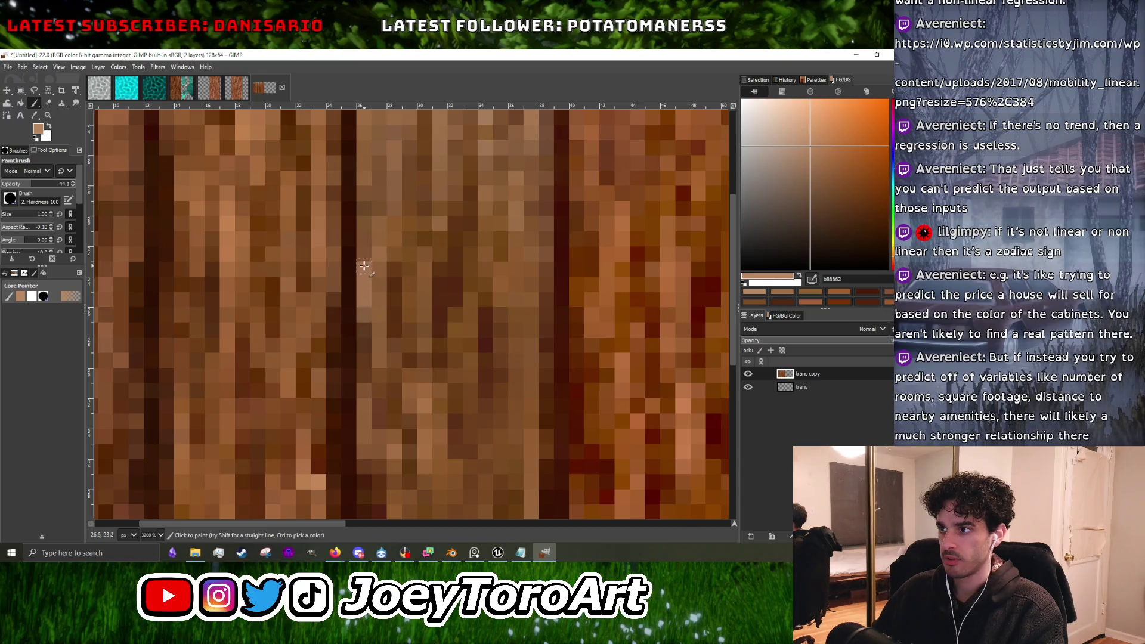
{"action": "scroll", "coordinate": [424, 285], "scroll_direction": "down", "scroll_amount": 2}
{"action": "scroll", "coordinate": [454, 272], "scroll_direction": "up", "scroll_amount": 3}
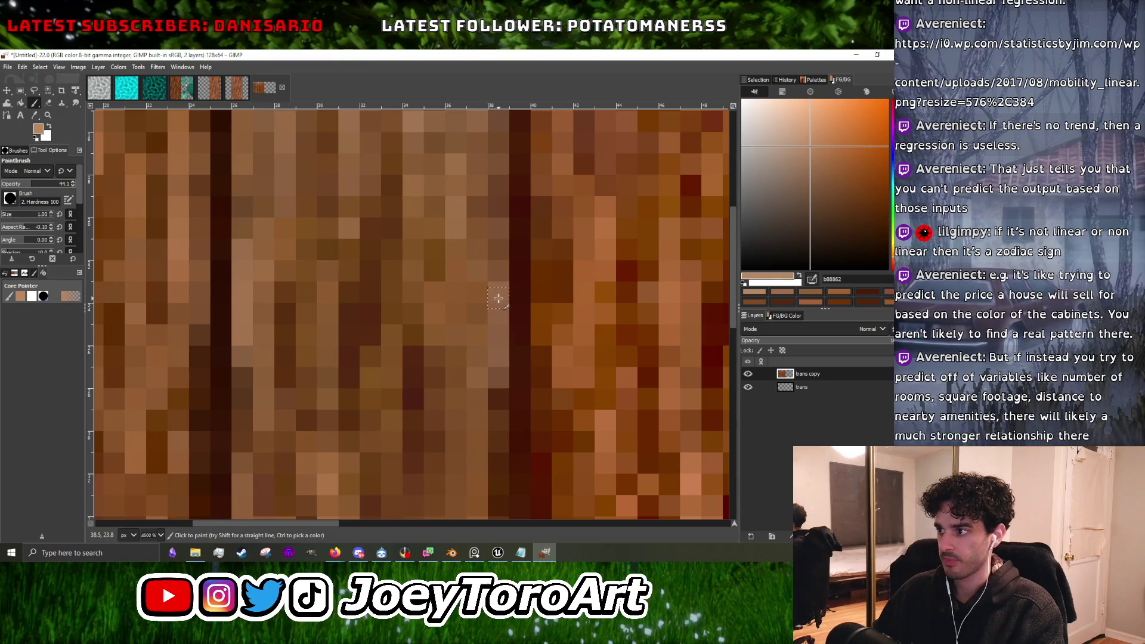
{"action": "left_click", "coordinate": [480, 336], "text": "ctrl"}
{"action": "scroll", "coordinate": [486, 439], "scroll_direction": "down", "scroll_amount": 4}
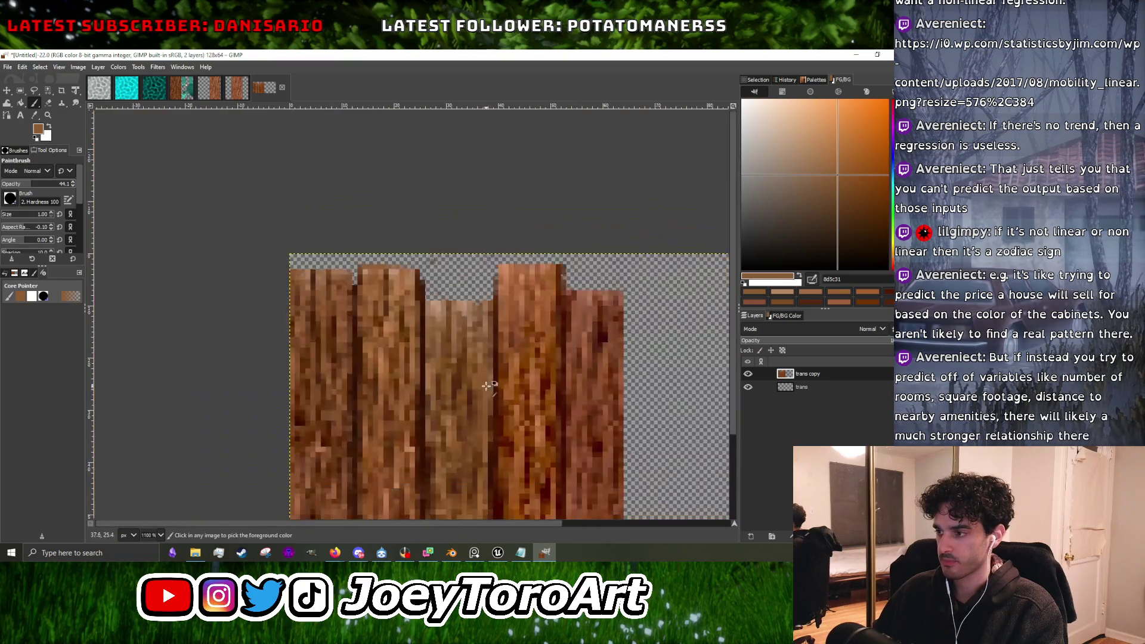
{"action": "scroll", "coordinate": [441, 357], "scroll_direction": "up", "scroll_amount": 3}
{"action": "left_click", "coordinate": [432, 334], "text": "ctrl"}
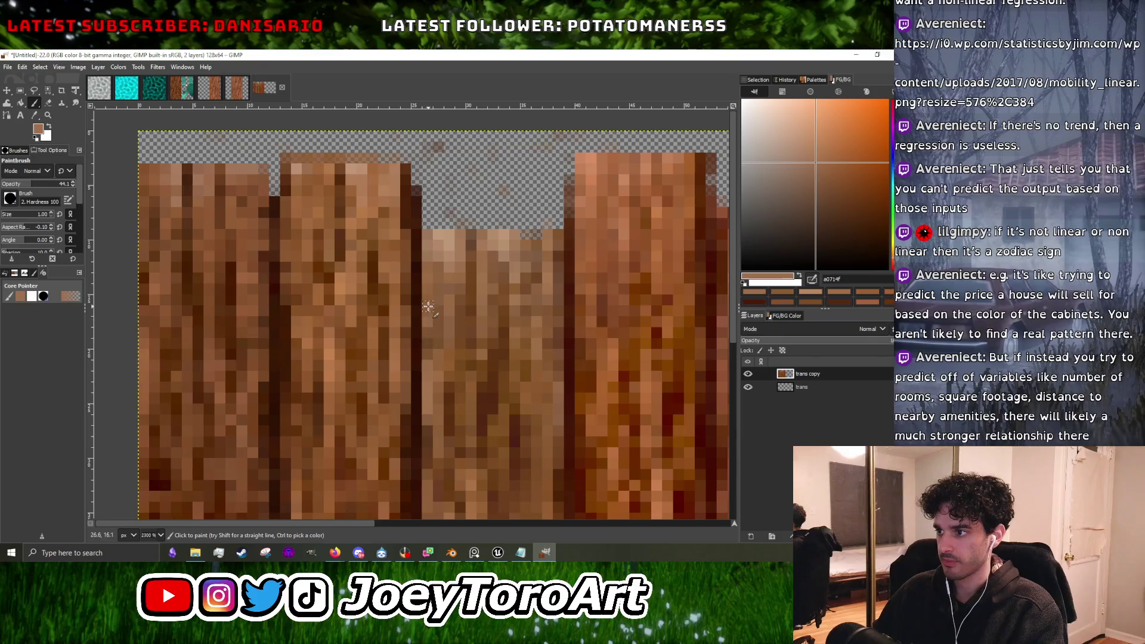
{"action": "left_click", "coordinate": [431, 313], "text": "ctrl"}
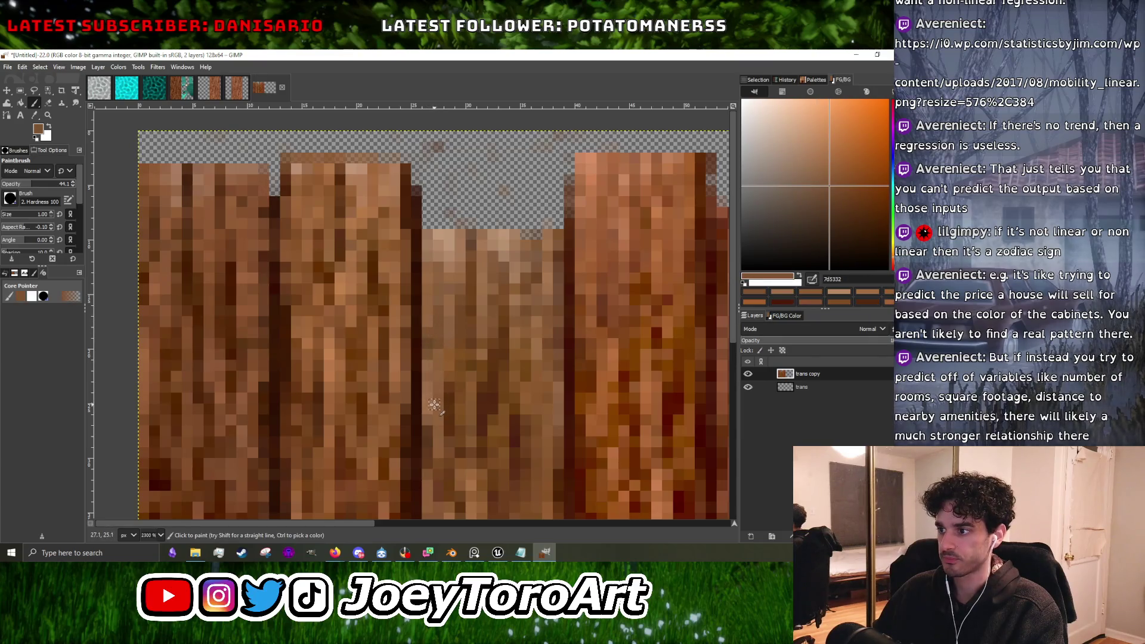
{"action": "left_click", "coordinate": [382, 373], "text": "ctrl"}
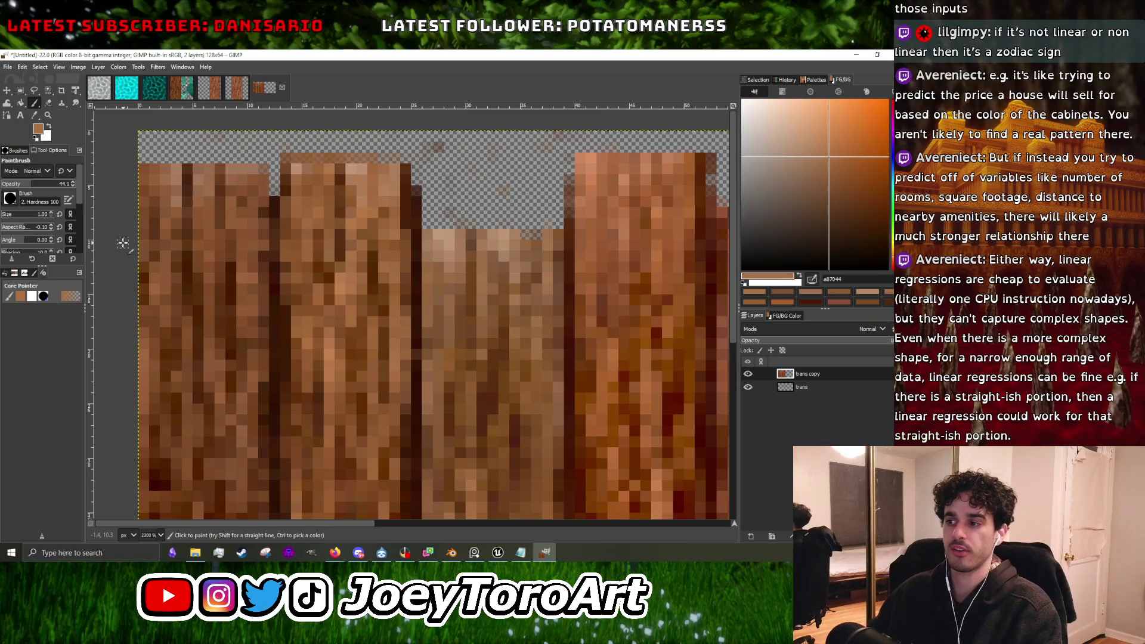
Sample light, medium and edge wood tones from the left plank.
{"action": "scroll", "coordinate": [293, 334], "scroll_direction": "up", "scroll_amount": 1}
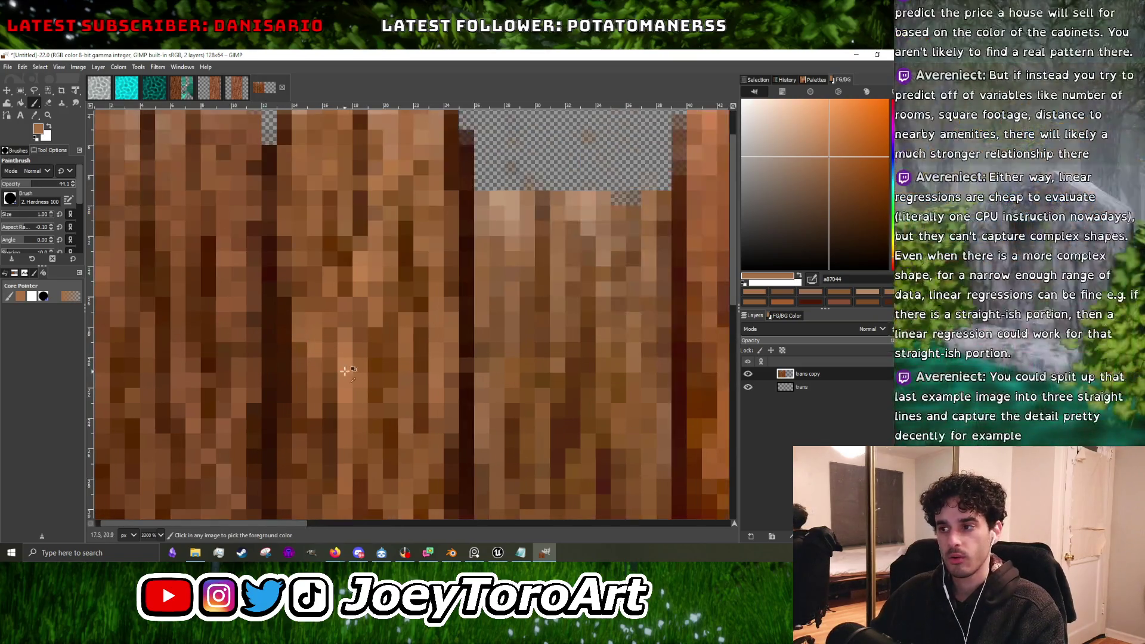
{"action": "left_click", "coordinate": [326, 357], "text": "ctrl"}
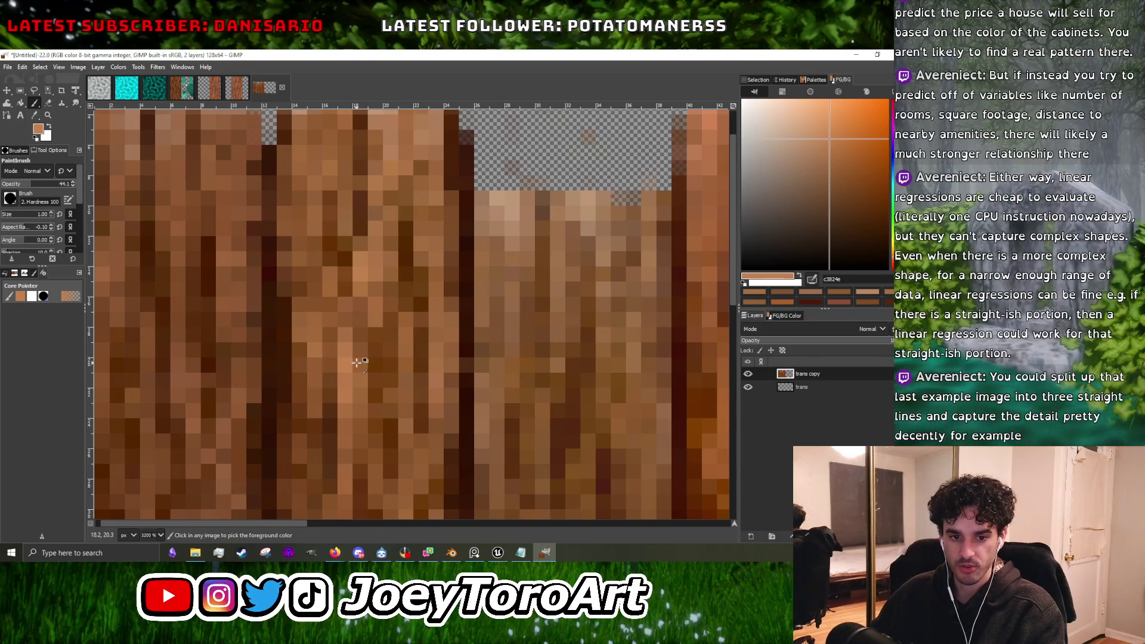
{"action": "scroll", "coordinate": [356, 362], "scroll_direction": "down", "scroll_amount": 1}
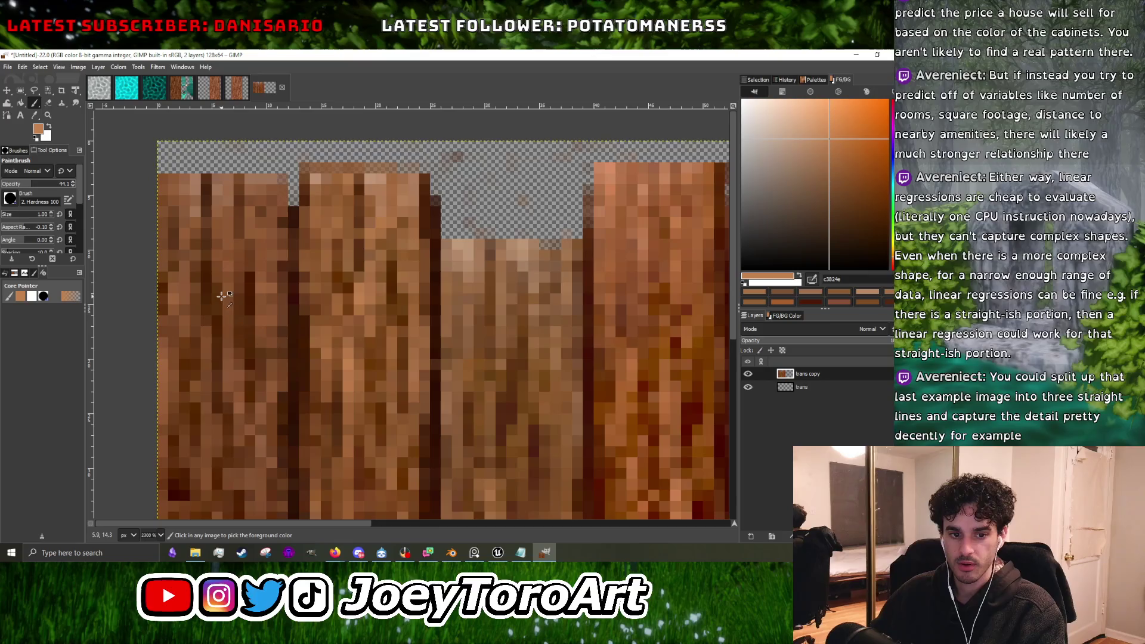
{"action": "scroll", "coordinate": [289, 312], "scroll_direction": "up", "scroll_amount": 2}
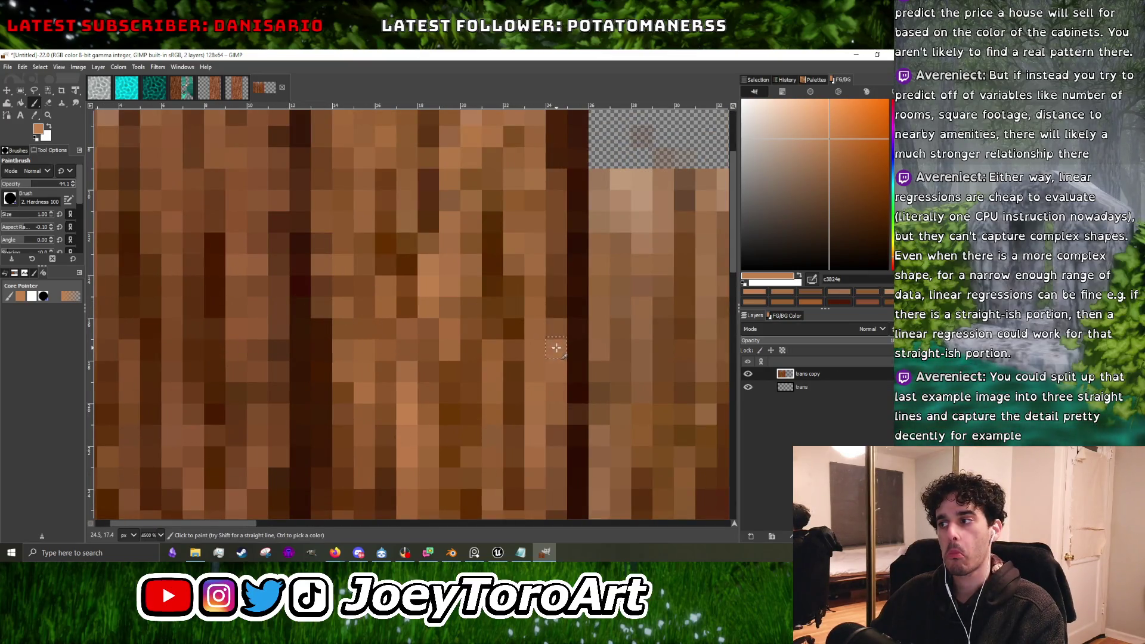
{"action": "scroll", "coordinate": [547, 338], "scroll_direction": "down", "scroll_amount": 2}
{"action": "scroll", "coordinate": [547, 339], "scroll_direction": "up", "scroll_amount": 3}
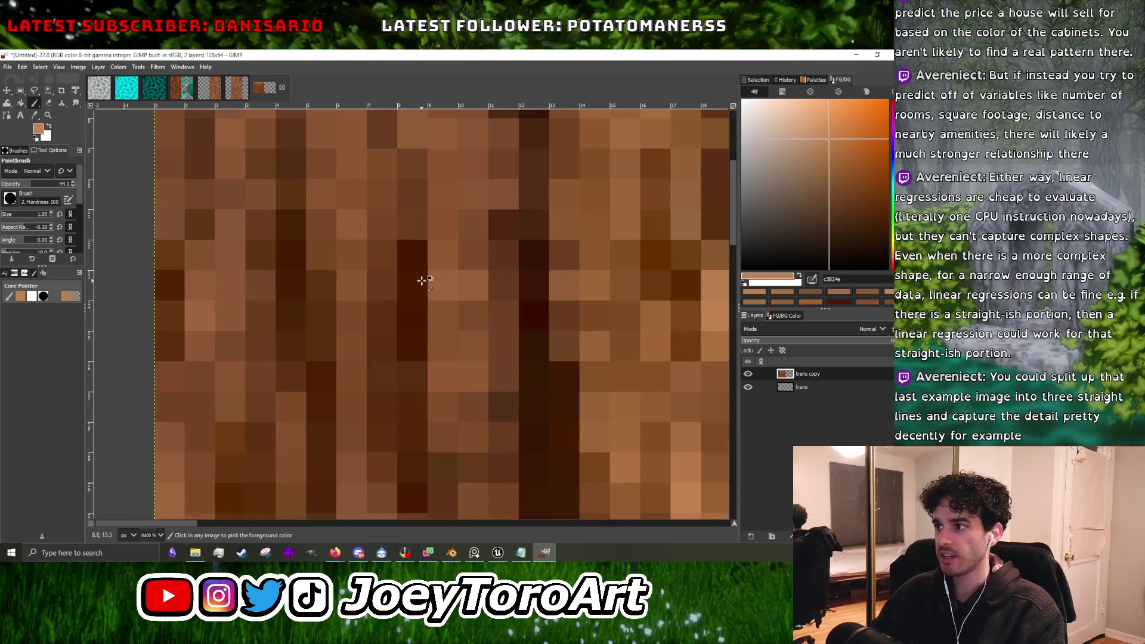
{"action": "left_click", "coordinate": [475, 307], "text": "ctrl"}
{"action": "scroll", "coordinate": [498, 379], "scroll_direction": "down", "scroll_amount": 3}
{"action": "scroll", "coordinate": [357, 349], "scroll_direction": "up", "scroll_amount": 1}
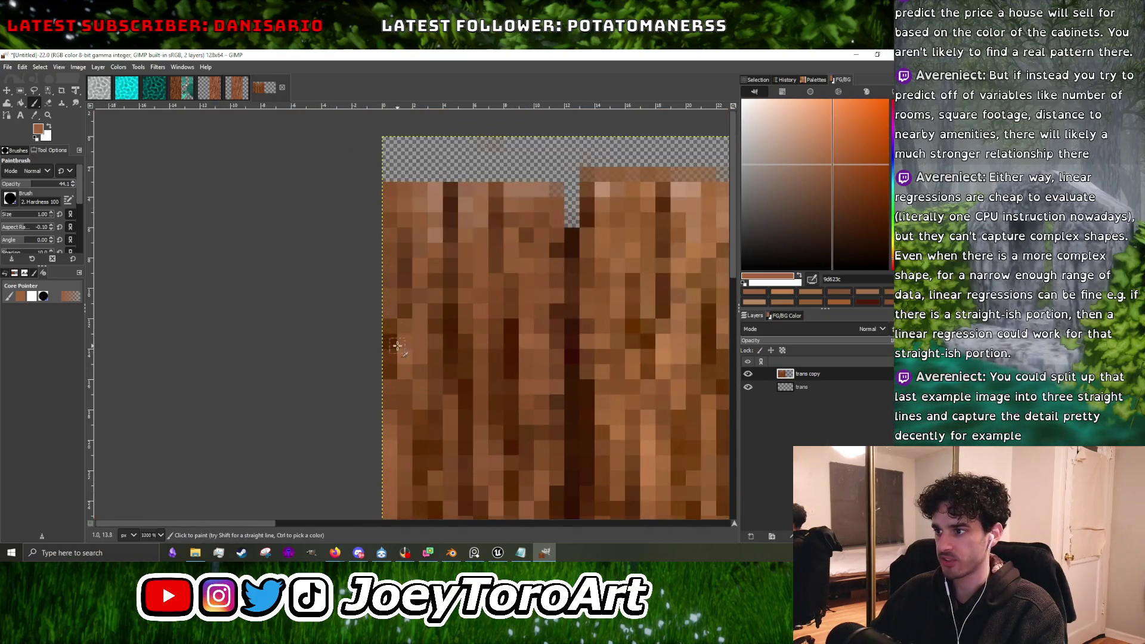
{"action": "left_click", "coordinate": [431, 234], "text": "ctrl"}
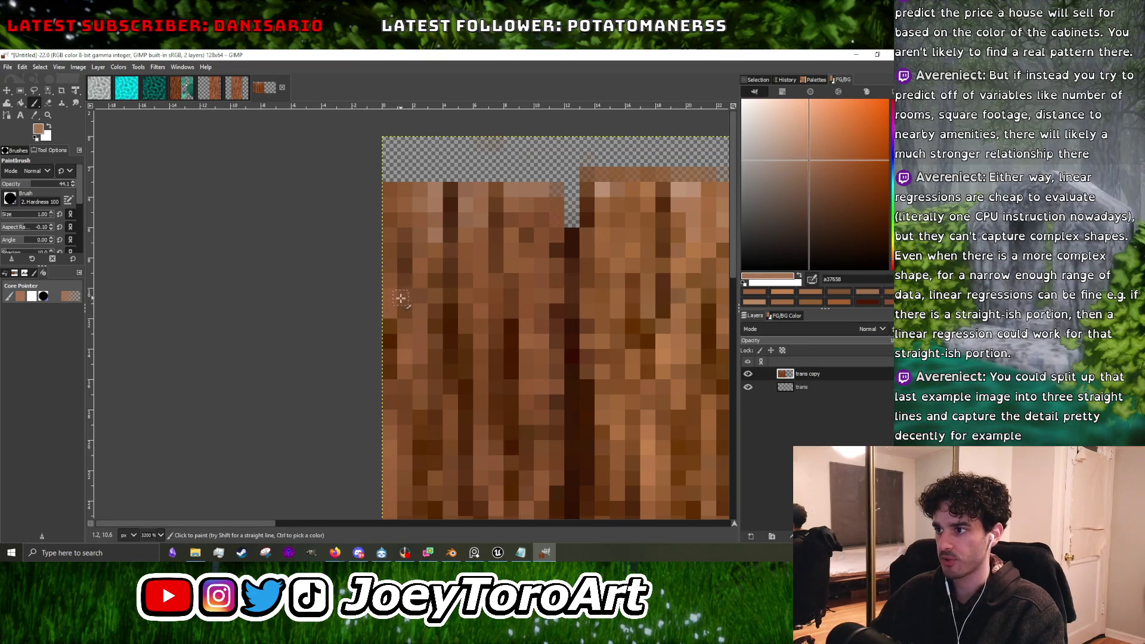
{"action": "left_click", "coordinate": [398, 229], "text": "ctrl"}
{"action": "left_click", "coordinate": [391, 268], "text": "ctrl"}
{"action": "scroll", "coordinate": [394, 275], "scroll_direction": "down", "scroll_amount": 4}
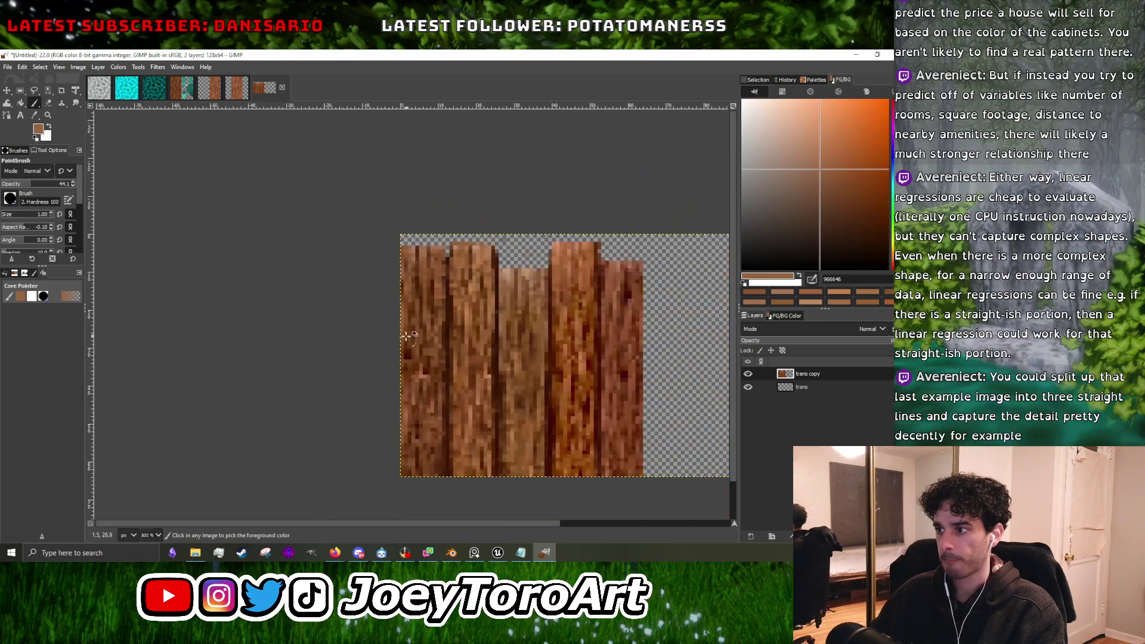
{"action": "scroll", "coordinate": [405, 335], "scroll_direction": "up", "scroll_amount": 2}
{"action": "scroll", "coordinate": [502, 359], "scroll_direction": "up", "scroll_amount": 2}
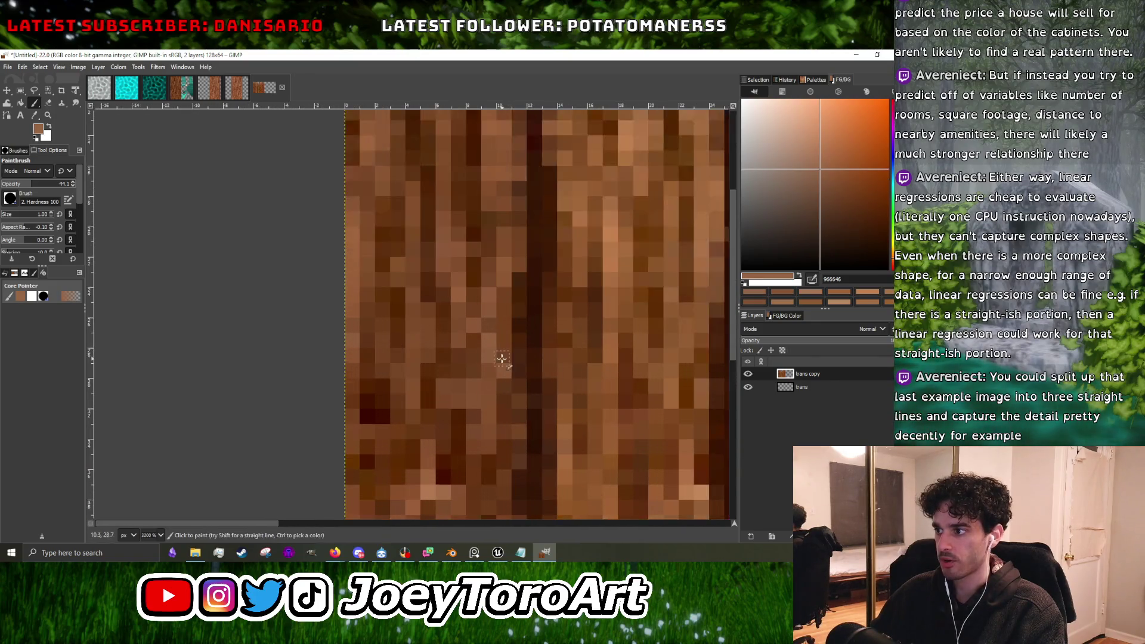
Paint a small 2x2 light tan patch on the plank, then sample dark and mid browns.
{"action": "left_click", "coordinate": [483, 360], "text": "ctrl"}
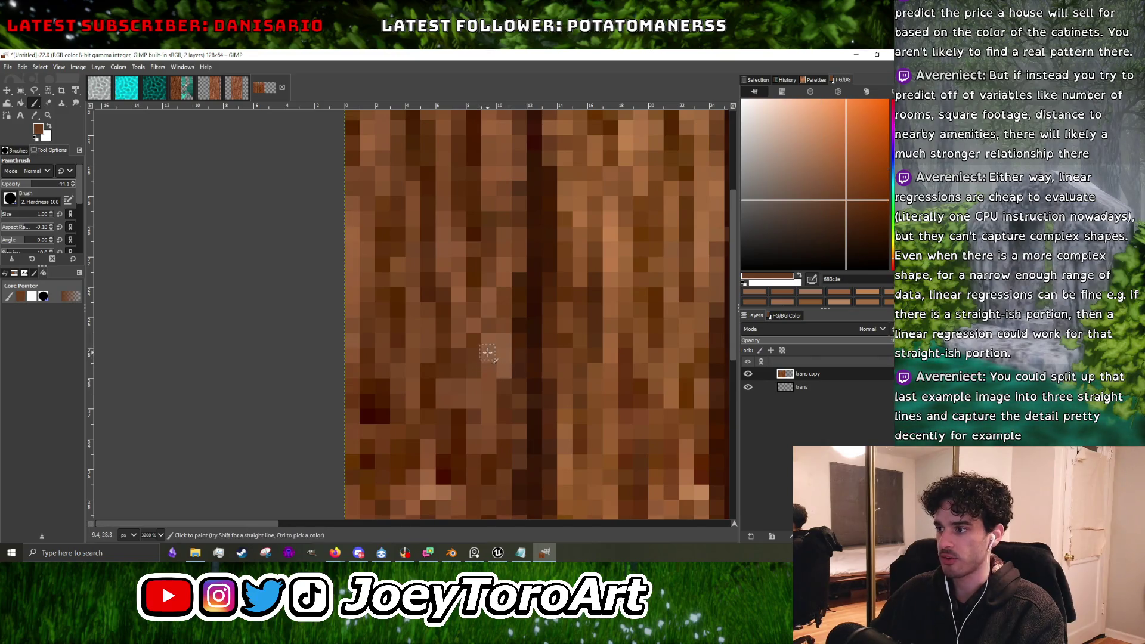
{"action": "scroll", "coordinate": [484, 372], "scroll_direction": "down", "scroll_amount": 2}
{"action": "scroll", "coordinate": [454, 391], "scroll_direction": "up", "scroll_amount": 2}
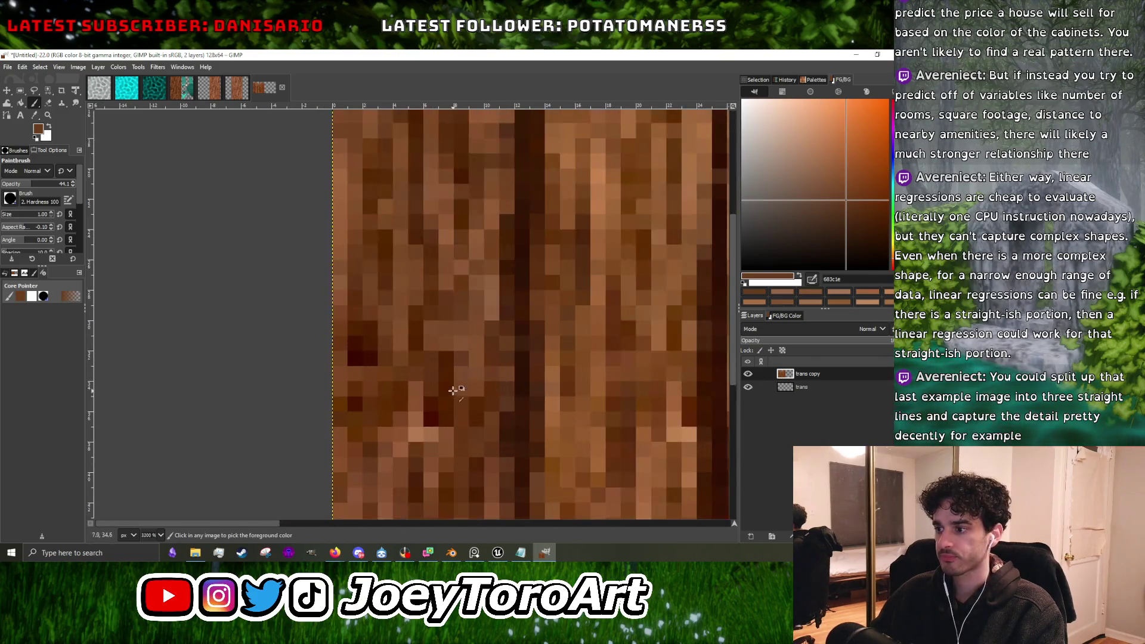
{"action": "left_click", "coordinate": [418, 433], "text": "ctrl"}
{"action": "scroll", "coordinate": [454, 387], "scroll_direction": "down", "scroll_amount": 1}
{"action": "scroll", "coordinate": [489, 370], "scroll_direction": "up", "scroll_amount": 1}
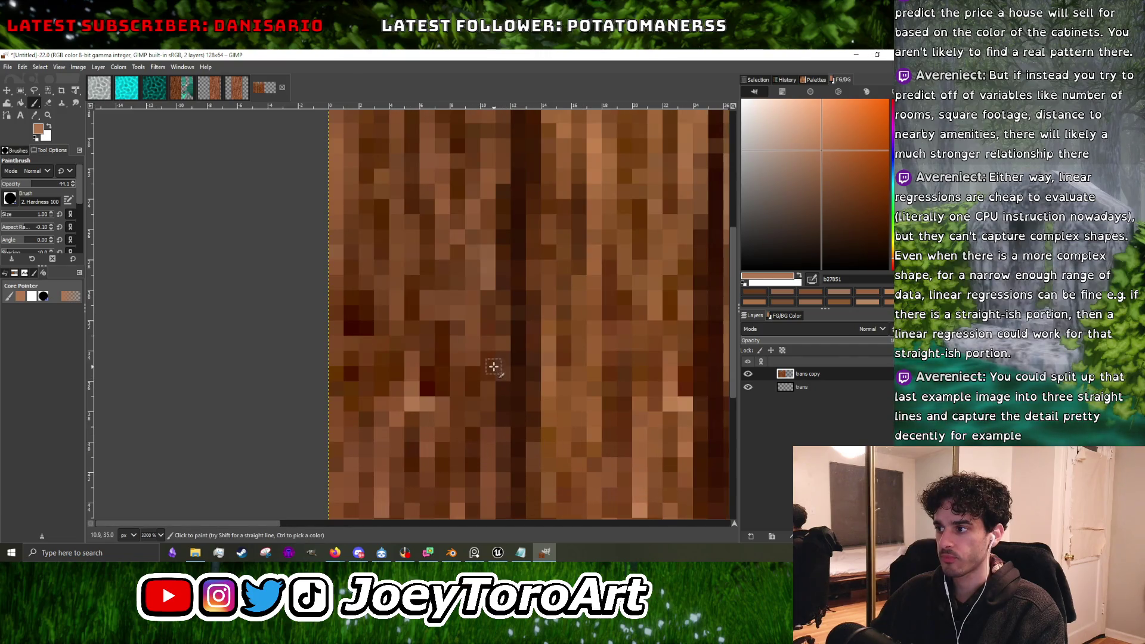
{"action": "left_click", "coordinate": [494, 367]}
{"action": "left_click", "coordinate": [494, 328], "text": "ctrl"}
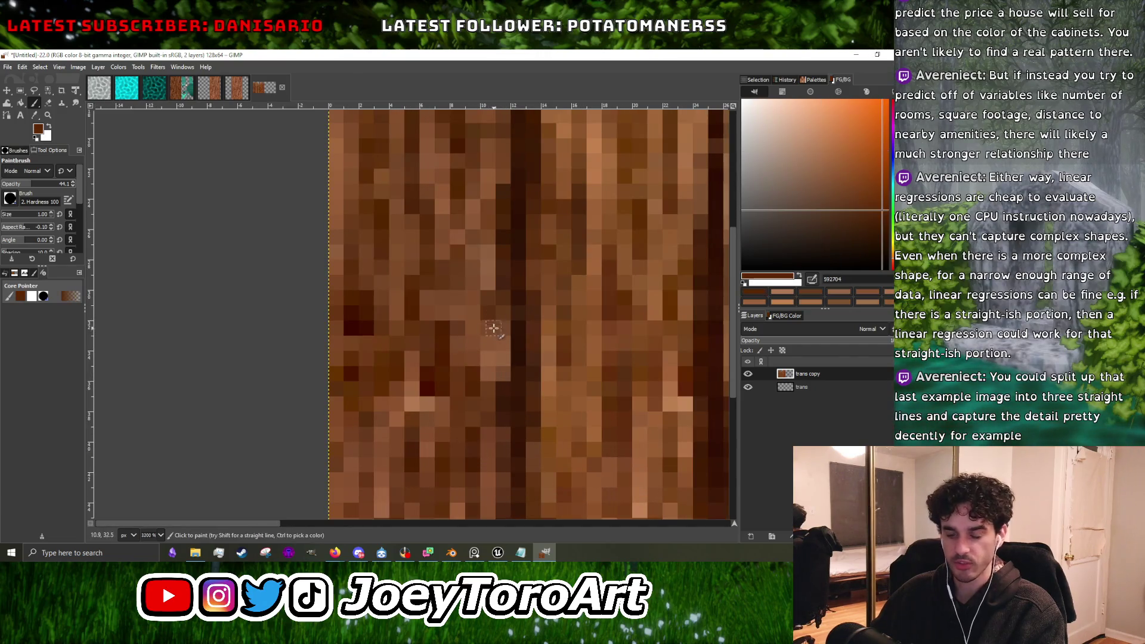
{"action": "left_click", "coordinate": [496, 349], "text": "ctrl"}
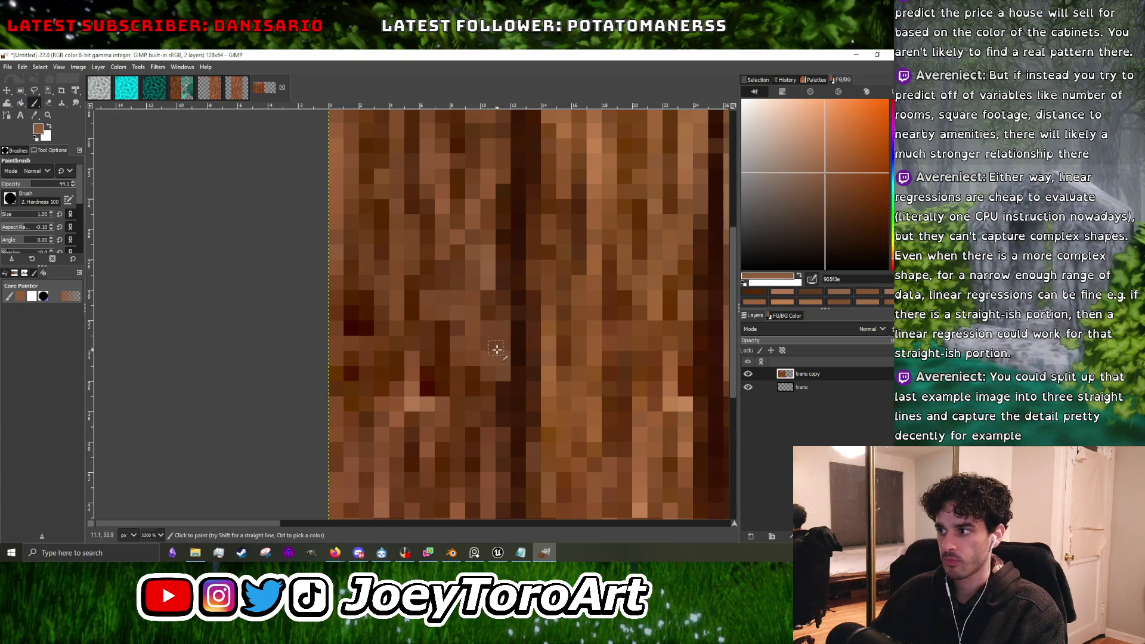
{"action": "scroll", "coordinate": [497, 350], "scroll_direction": "down", "scroll_amount": 5}
{"action": "scroll", "coordinate": [377, 359], "scroll_direction": "up", "scroll_amount": 3}
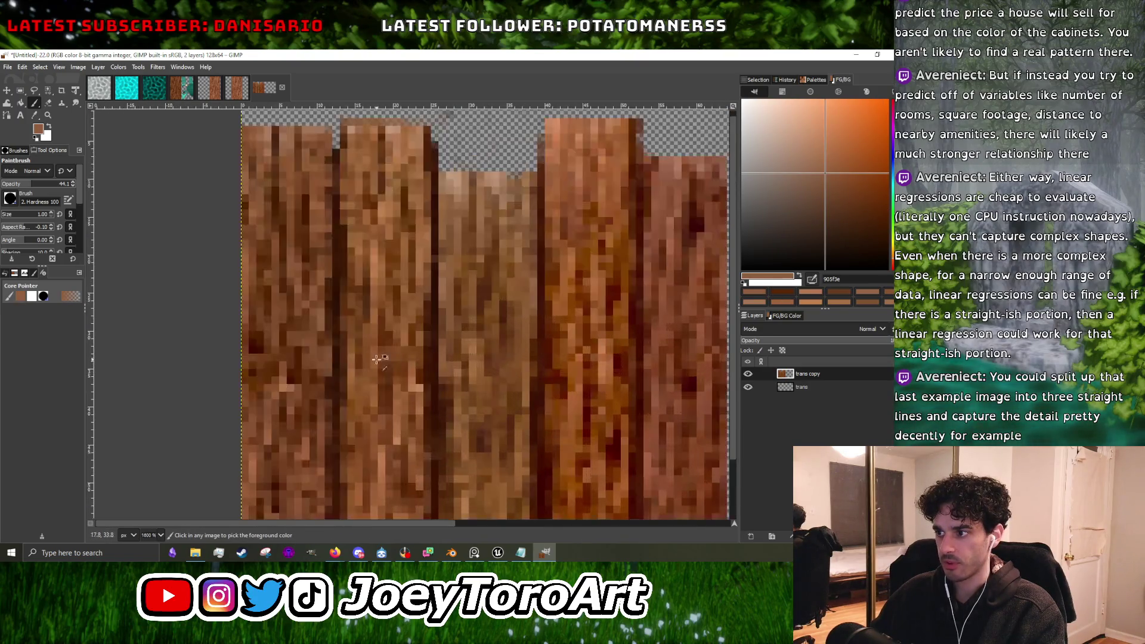
{"action": "scroll", "coordinate": [378, 358], "scroll_direction": "up", "scroll_amount": 1}
Sample a near-black brown from the wood grain.
{"action": "left_click", "coordinate": [280, 402], "text": "ctrl"}
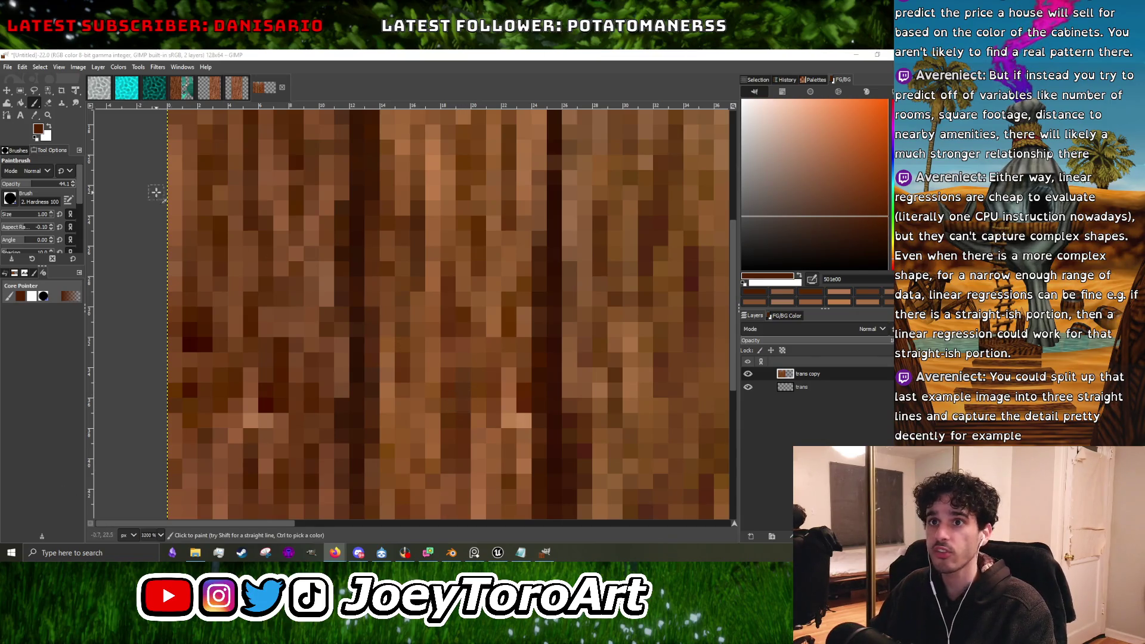
Sample a mid-brown wood tone from the plank.
{"action": "scroll", "coordinate": [466, 439], "scroll_direction": "down", "scroll_amount": 2}
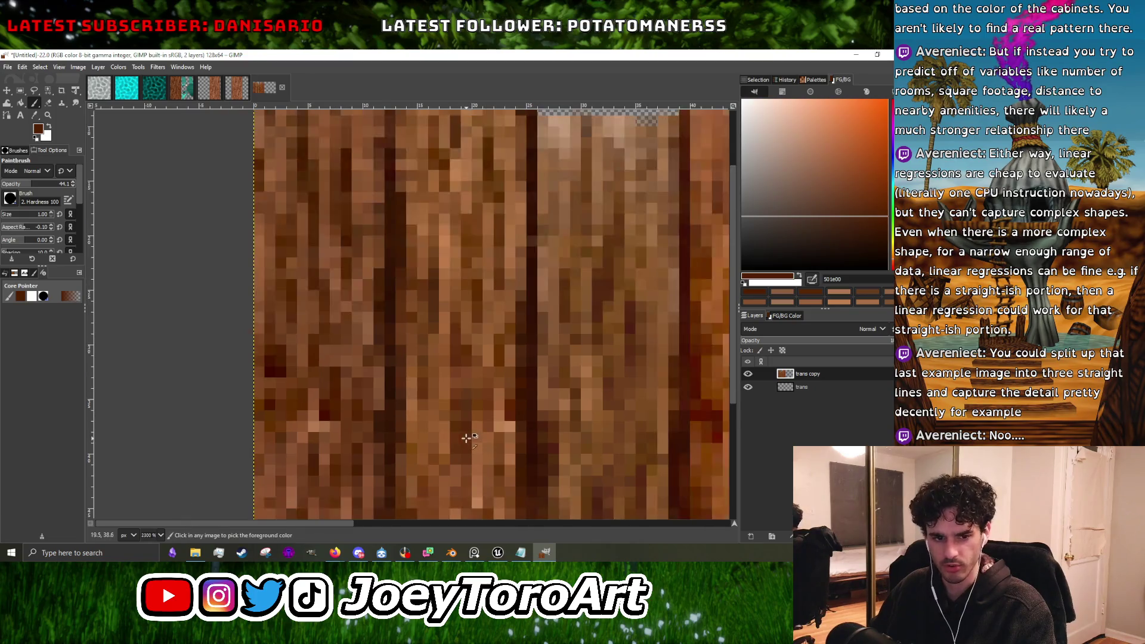
{"action": "scroll", "coordinate": [385, 406], "scroll_direction": "down", "scroll_amount": 1}
{"action": "scroll", "coordinate": [391, 381], "scroll_direction": "up", "scroll_amount": 1}
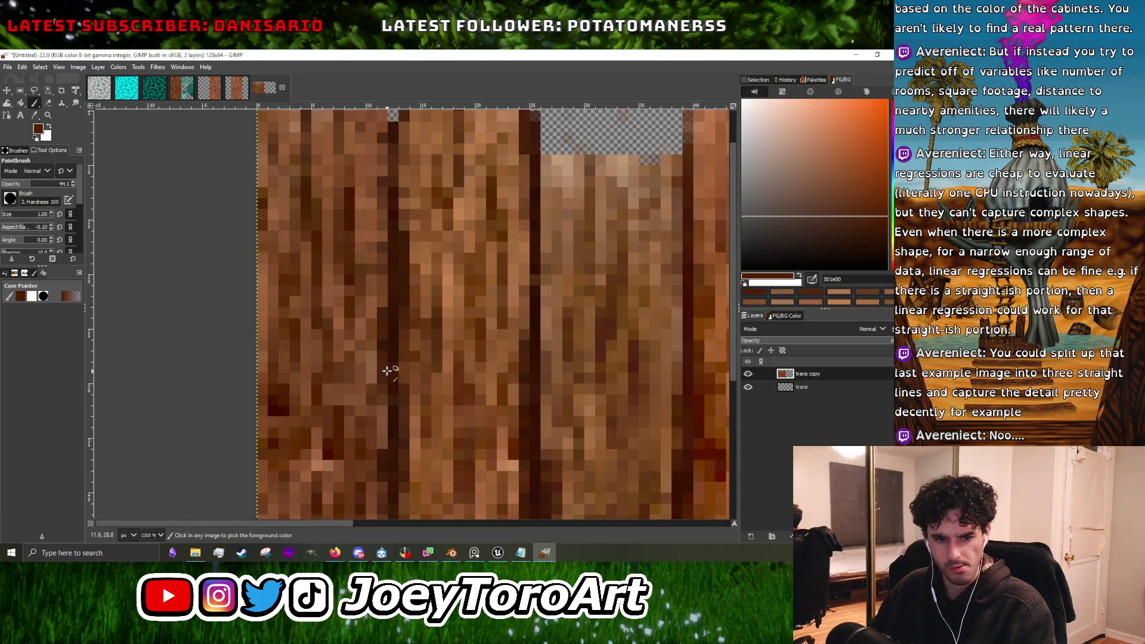
{"action": "scroll", "coordinate": [392, 370], "scroll_direction": "up", "scroll_amount": 1}
{"action": "scroll", "coordinate": [418, 359], "scroll_direction": "up", "scroll_amount": 1}
{"action": "scroll", "coordinate": [439, 370], "scroll_direction": "down", "scroll_amount": 2}
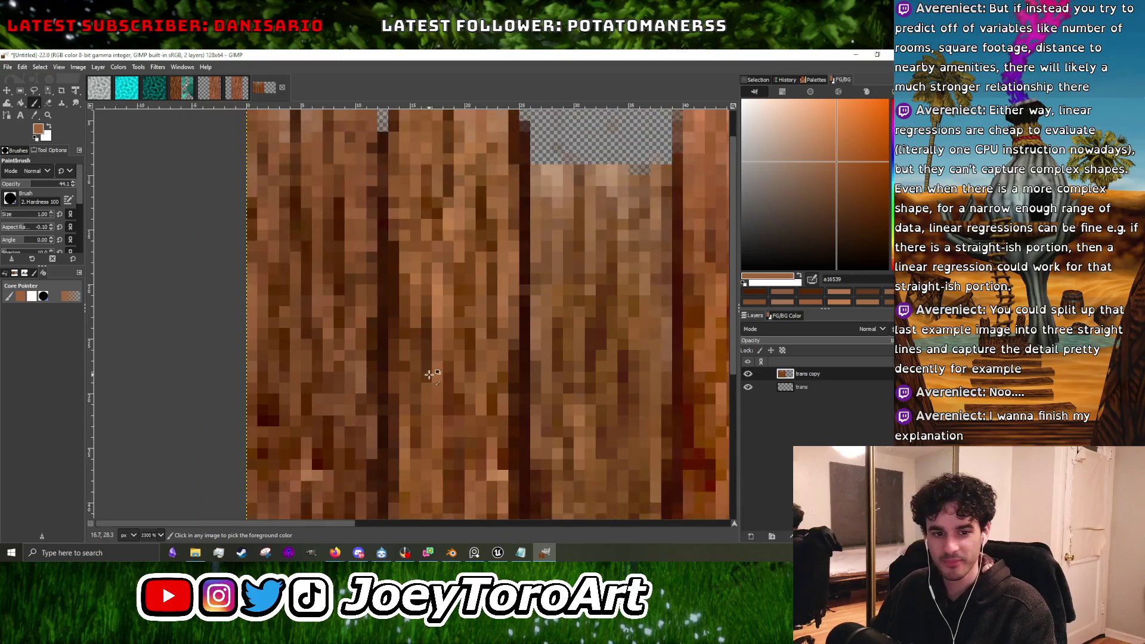
{"action": "scroll", "coordinate": [411, 400], "scroll_direction": "up", "scroll_amount": 2}
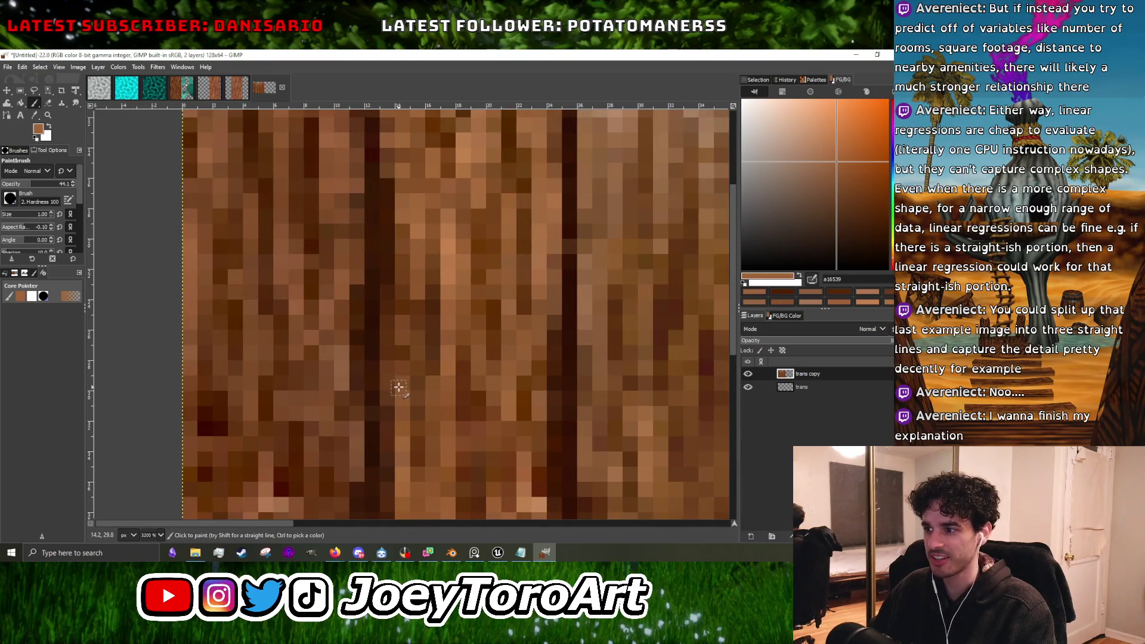
{"action": "scroll", "coordinate": [398, 406], "scroll_direction": "up", "scroll_amount": 1}
{"action": "left_click", "coordinate": [521, 403], "text": "ctrl"}
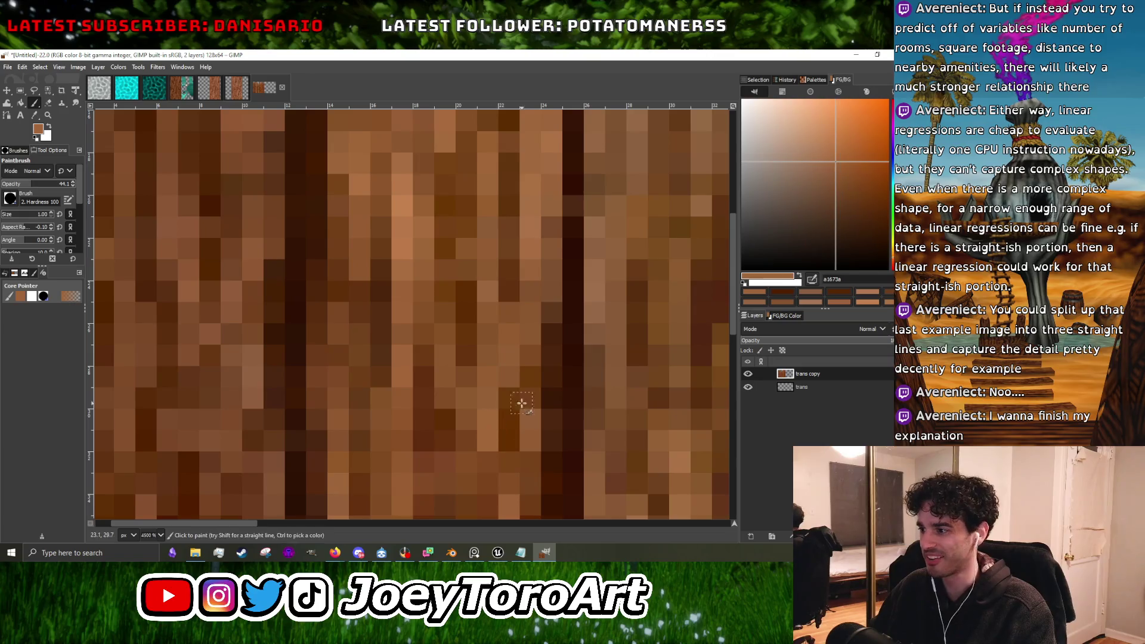
{"action": "scroll", "coordinate": [537, 352], "scroll_direction": "down", "scroll_amount": 4}
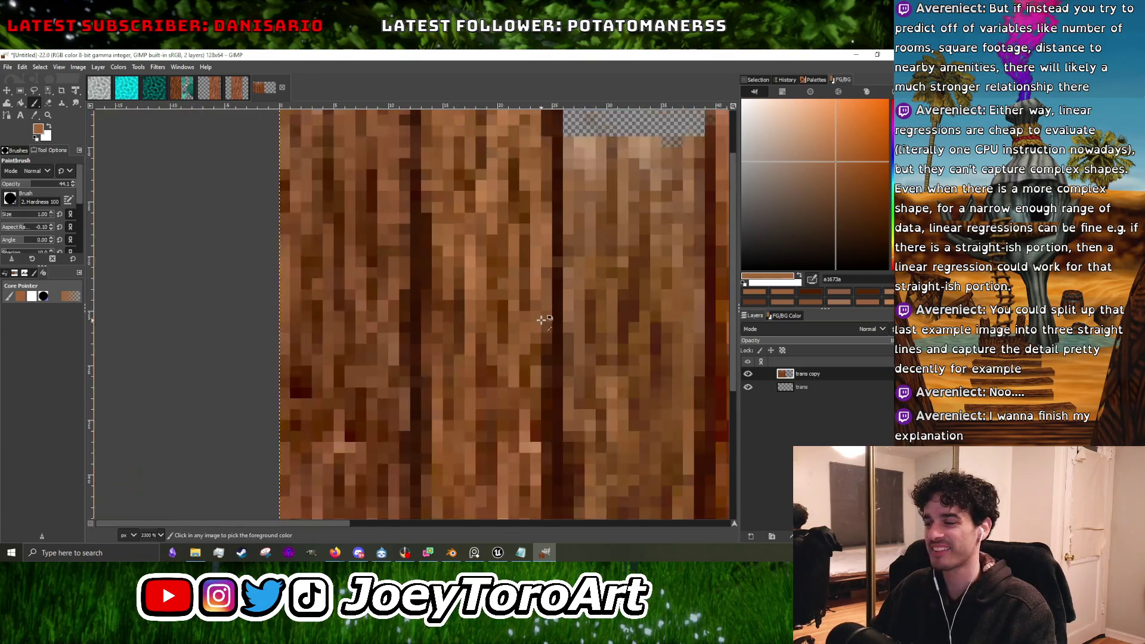
{"action": "scroll", "coordinate": [517, 437], "scroll_direction": "up", "scroll_amount": 4}
{"action": "scroll", "coordinate": [518, 437], "scroll_direction": "down", "scroll_amount": 4}
{"action": "scroll", "coordinate": [534, 442], "scroll_direction": "up", "scroll_amount": 4}
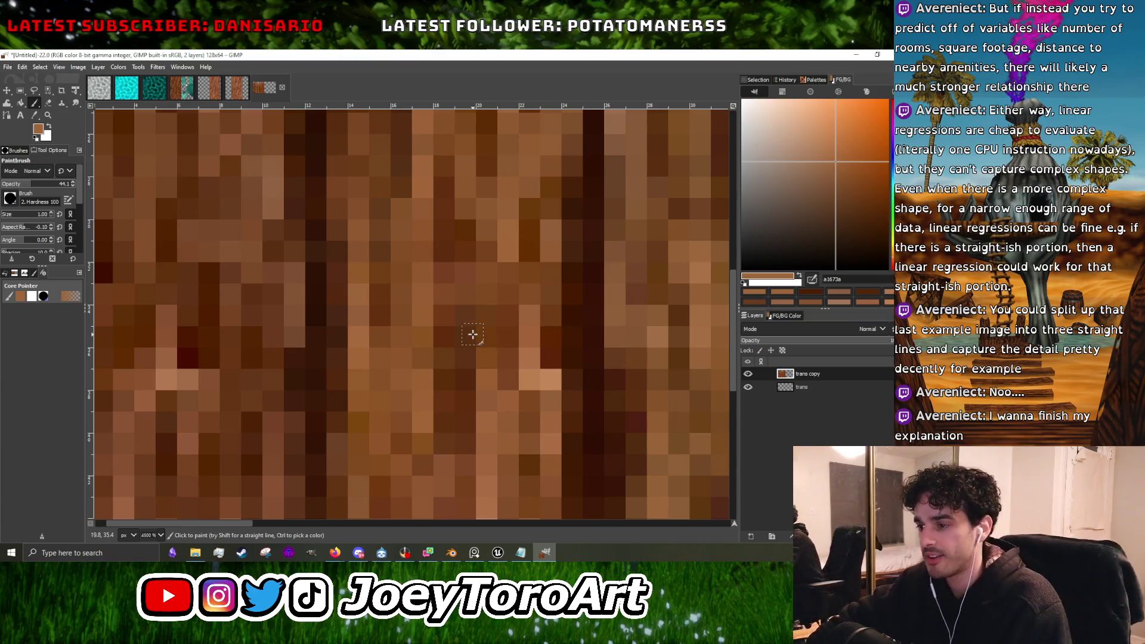
Sample more mid-brown tones from the middle plank, then switch to Firefox.
{"action": "scroll", "coordinate": [477, 358], "scroll_direction": "down", "scroll_amount": 3}
{"action": "scroll", "coordinate": [489, 382], "scroll_direction": "down", "scroll_amount": 2}
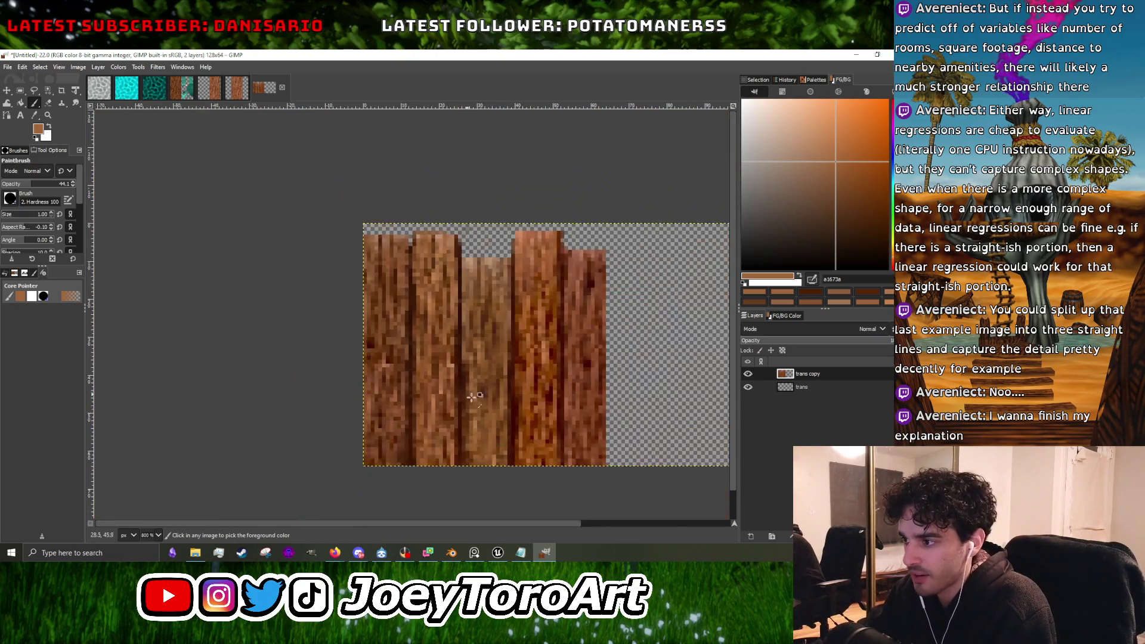
{"action": "scroll", "coordinate": [496, 395], "scroll_direction": "up", "scroll_amount": 4}
{"action": "left_click", "coordinate": [520, 322], "text": "ctrl"}
{"action": "scroll", "coordinate": [507, 346], "scroll_direction": "down", "scroll_amount": 3}
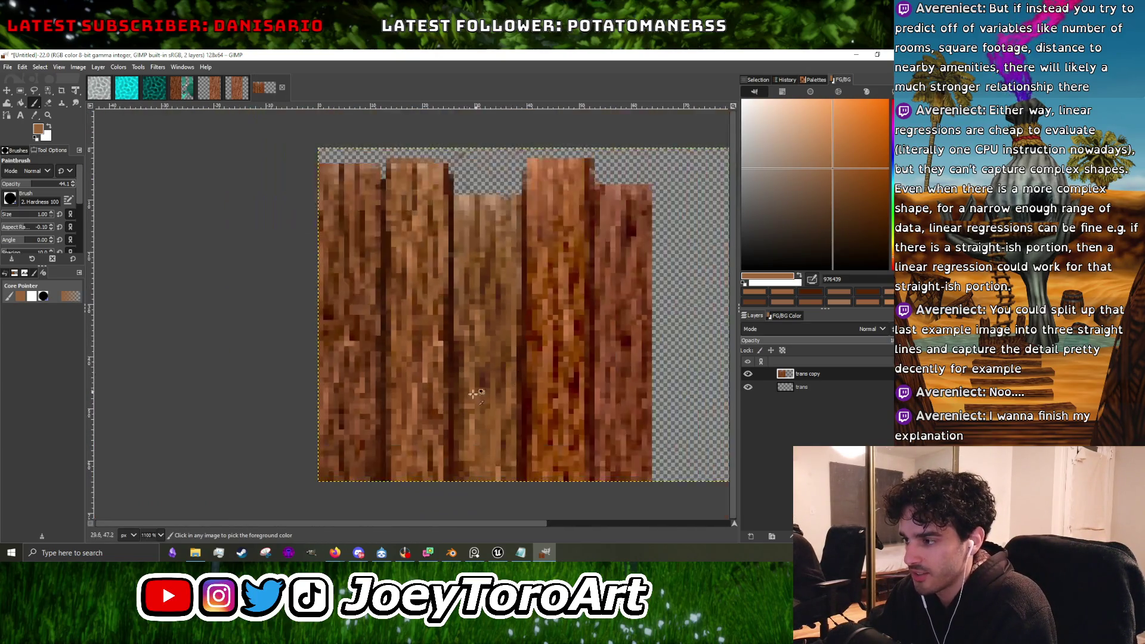
{"action": "scroll", "coordinate": [471, 348], "scroll_direction": "up", "scroll_amount": 4}
{"action": "left_click", "coordinate": [466, 337], "text": "ctrl"}
{"action": "scroll", "coordinate": [459, 382], "scroll_direction": "down", "scroll_amount": 3}
{"action": "scroll", "coordinate": [451, 442], "scroll_direction": "up", "scroll_amount": 3}
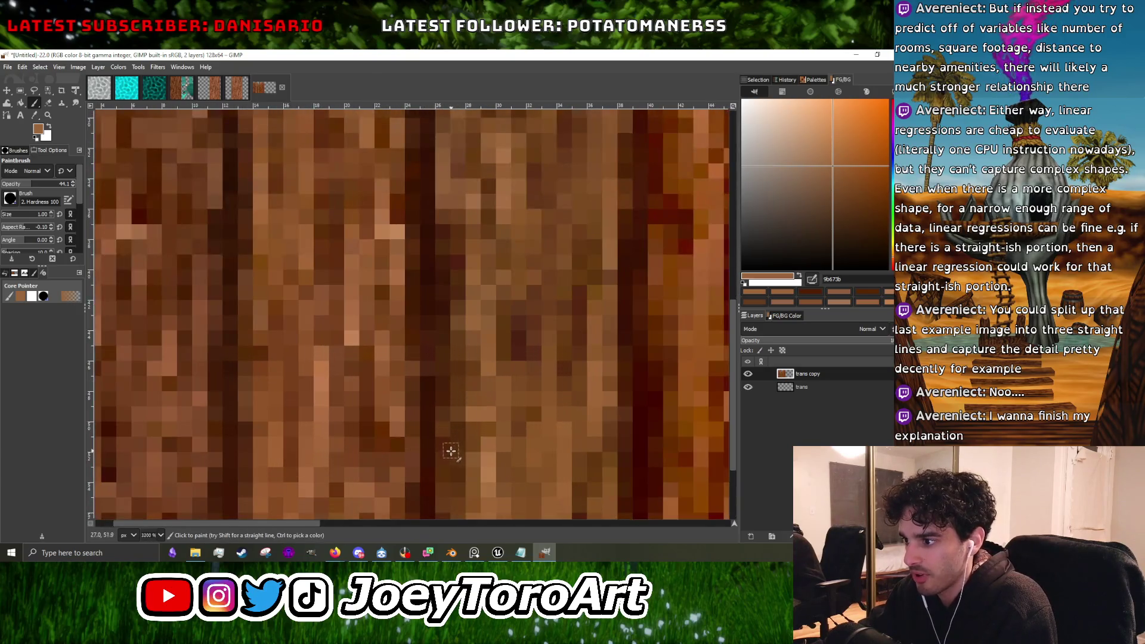
{"action": "left_click", "coordinate": [471, 412], "text": "ctrl"}
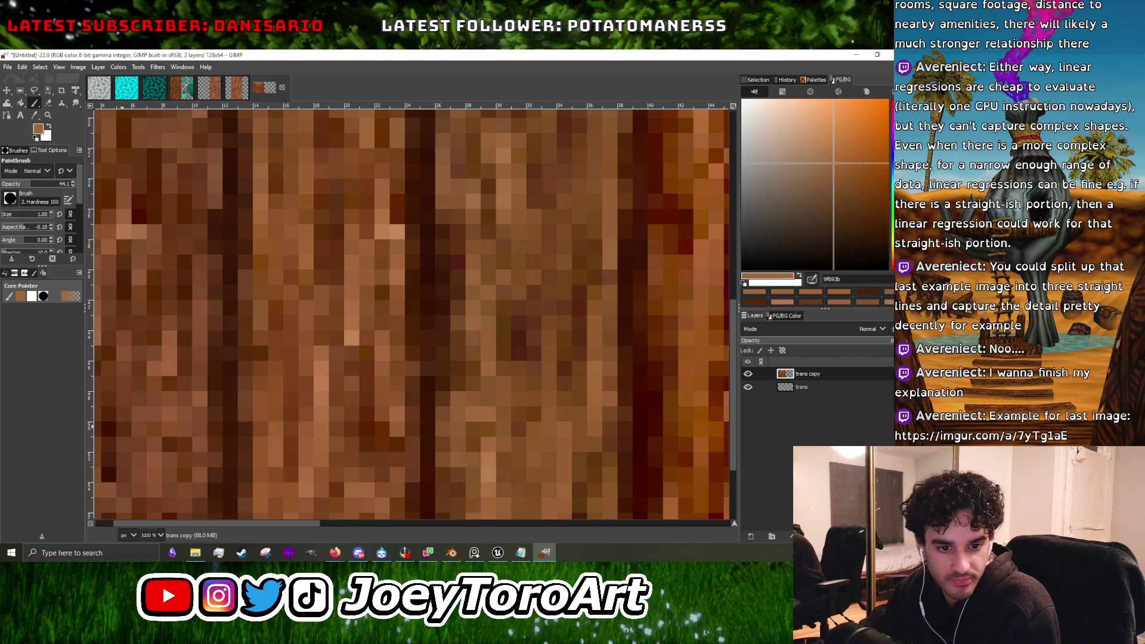
{"action": "left_click", "coordinate": [335, 553]}
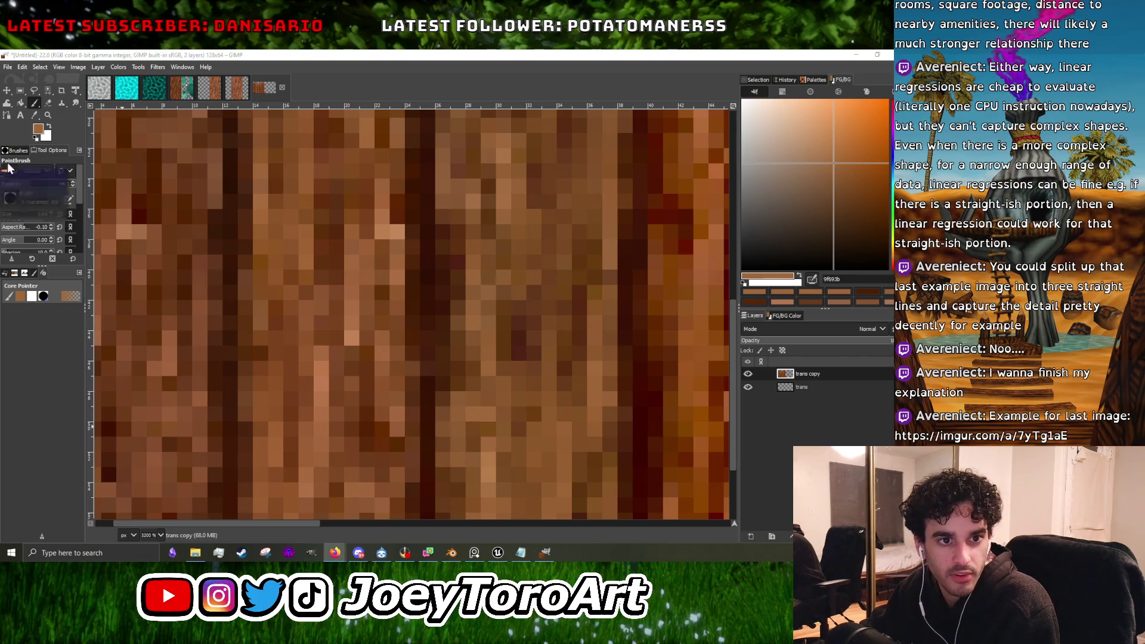